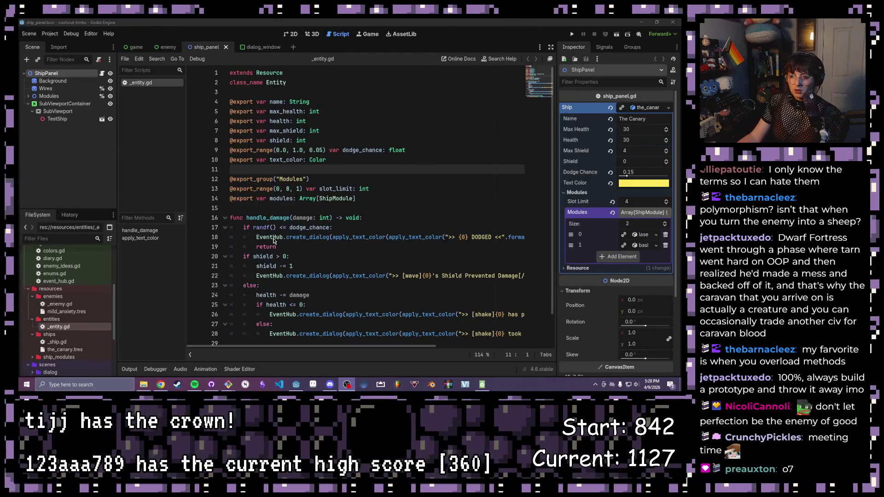
Step: Review the Entity class: class_name, name/health/shield exports, handle_damage and apply_text_color
left_click(271, 238)
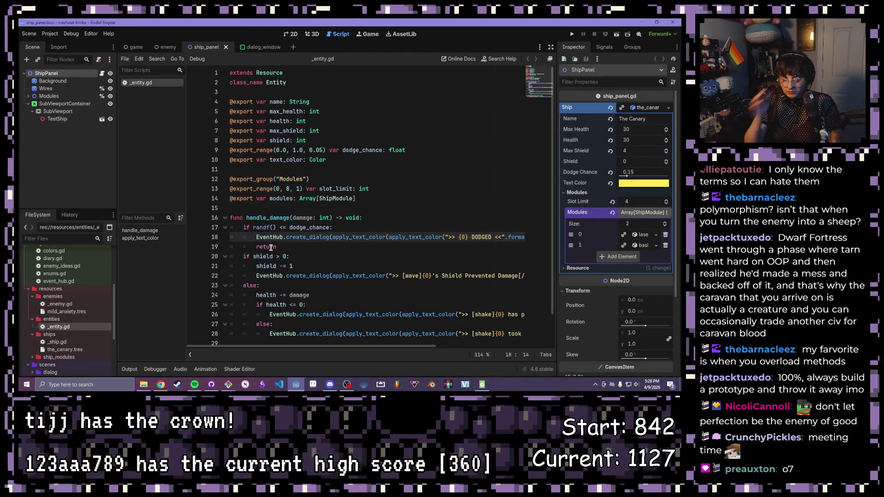
left_click_drag(287, 83, 205, 89)
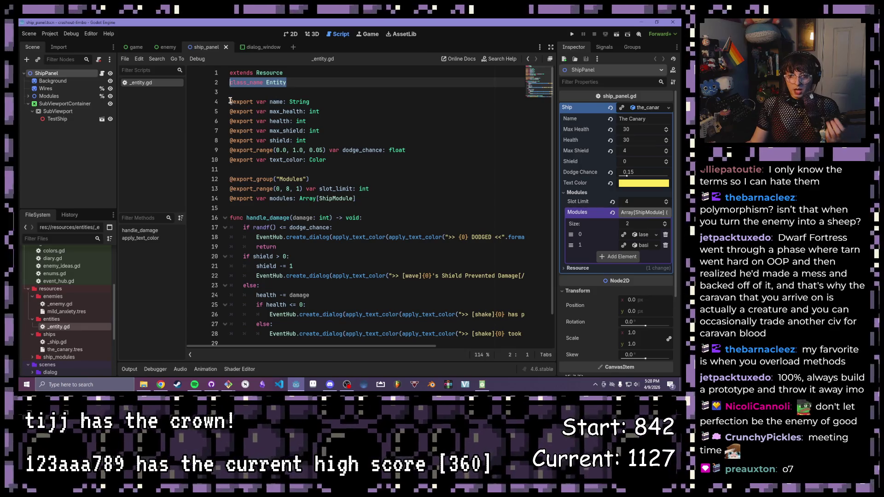
left_click_drag(230, 100, 346, 140)
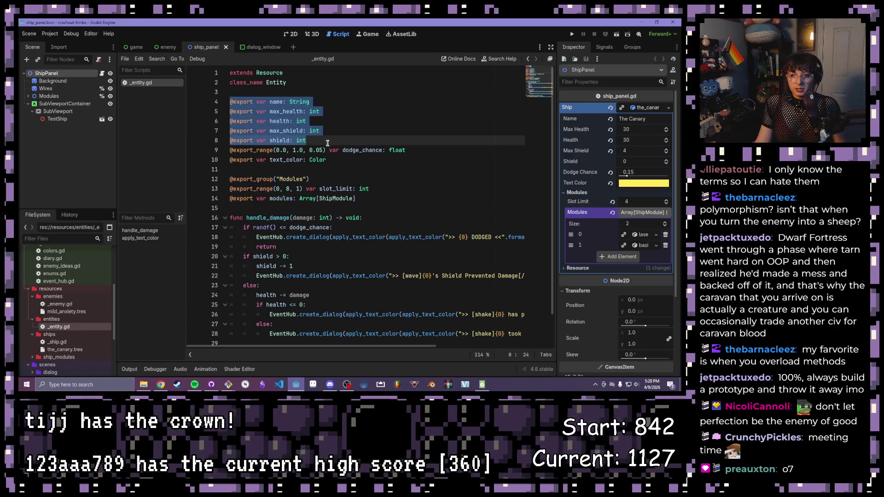
left_click_drag(327, 160, 223, 142)
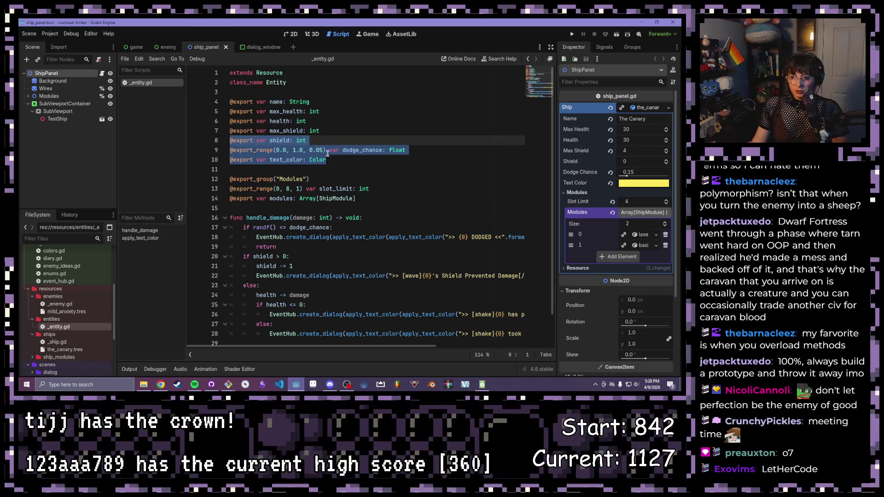
scroll(222, 143, "down", 1)
mouse_move(357, 164)
left_mouse_down()
mouse_move(199, 152)
mouse_move(200, 144)
left_mouse_up()
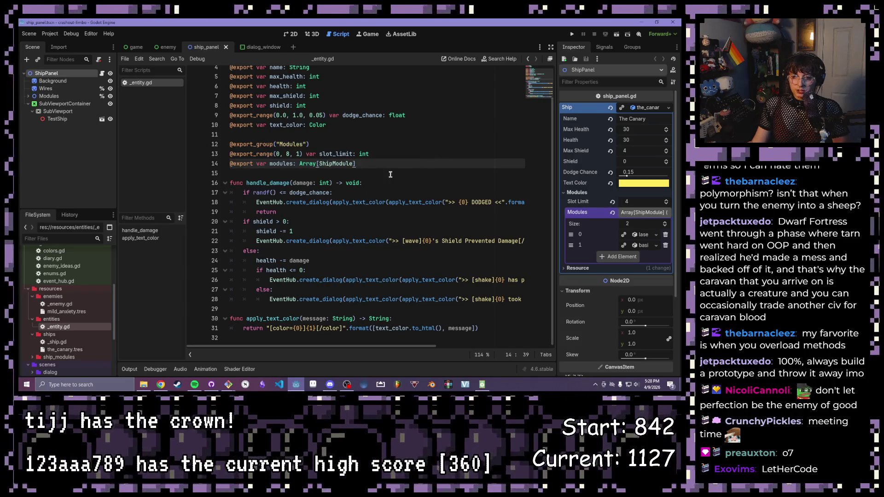
left_click_drag(231, 183, 304, 183)
mouse_move(366, 201)
left_mouse_down()
mouse_move(396, 222)
mouse_move(461, 305)
mouse_move(507, 336)
mouse_move(511, 316)
mouse_move(460, 327)
mouse_move(230, 319)
left_mouse_up()
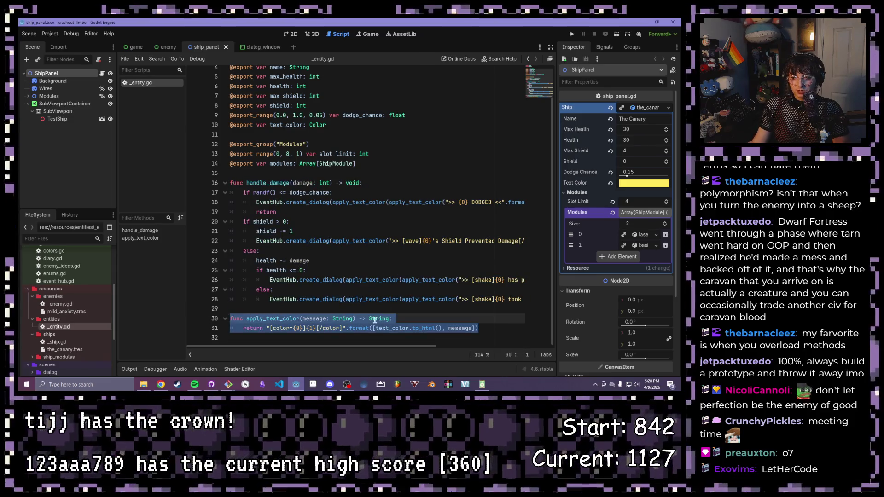
scroll(414, 264, "right", 3)
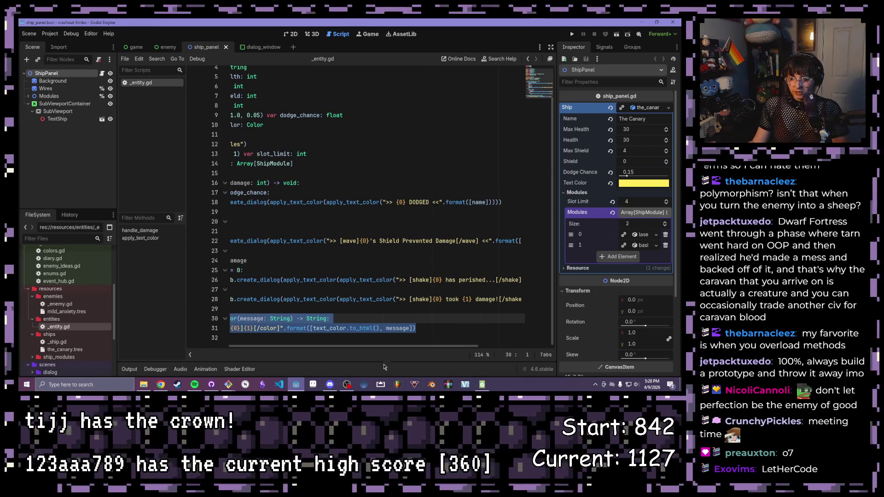
left_click_drag(399, 344, 355, 345)
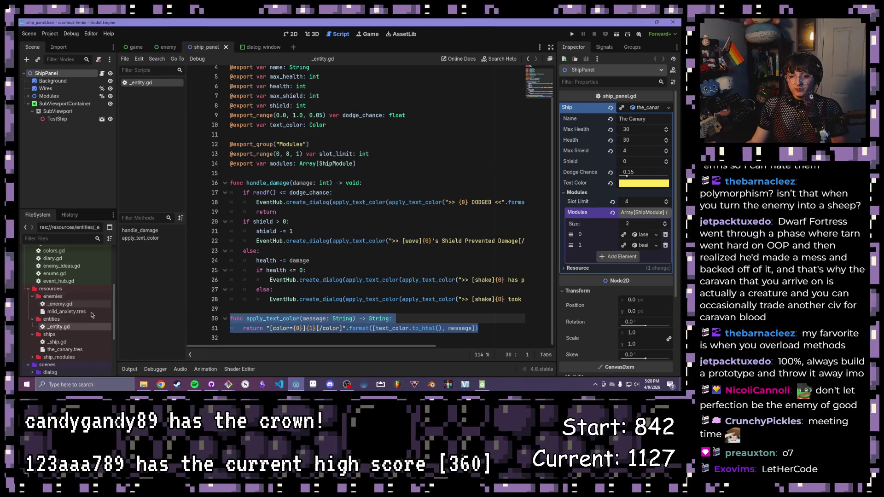
Step: Open _ship.gd and look over its extends Entity line and check_modules function
double_click(57, 341)
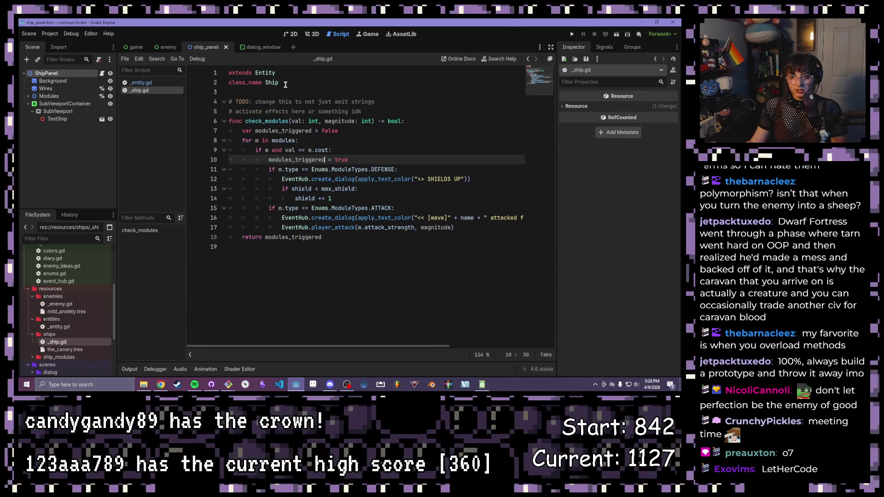
left_click_drag(276, 72, 237, 73)
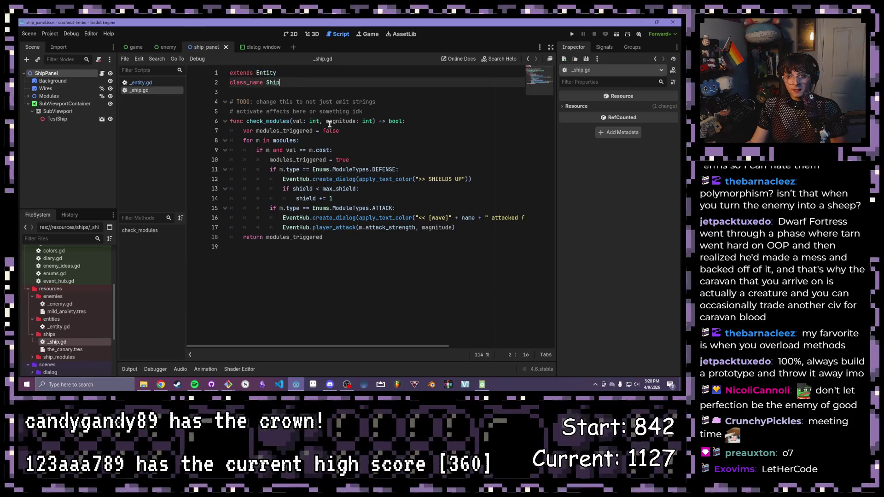
mouse_move(247, 121)
left_mouse_down()
mouse_move(297, 122)
mouse_move(327, 237)
mouse_move(331, 219)
mouse_move(350, 237)
left_mouse_up()
mouse_move(332, 215)
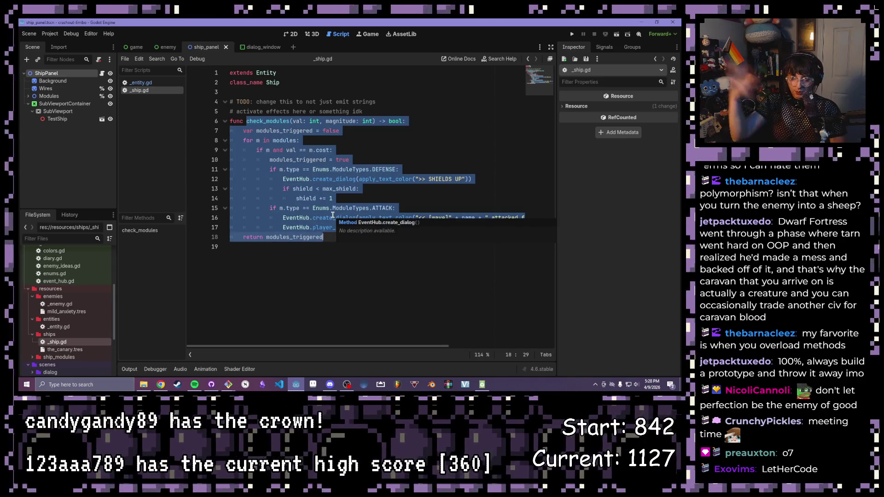
left_click(309, 179)
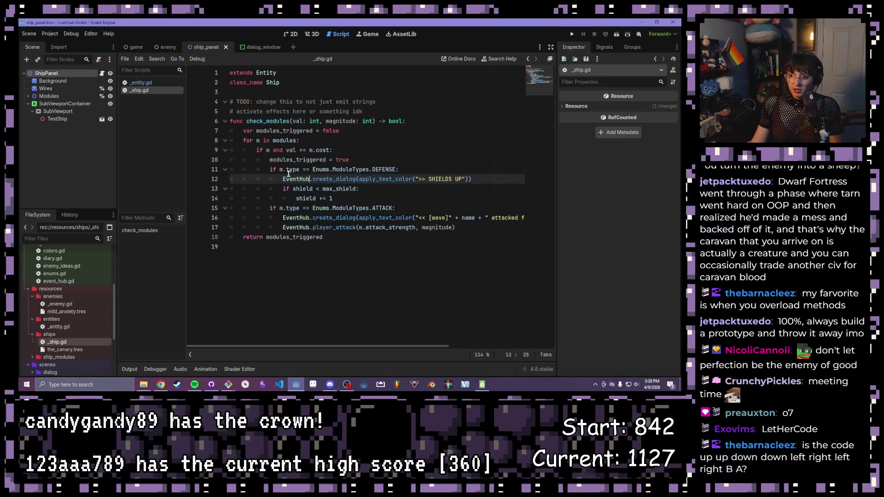
Step: Open _enemy.gd and highlight its handle_damage declaration
double_click(55, 305)
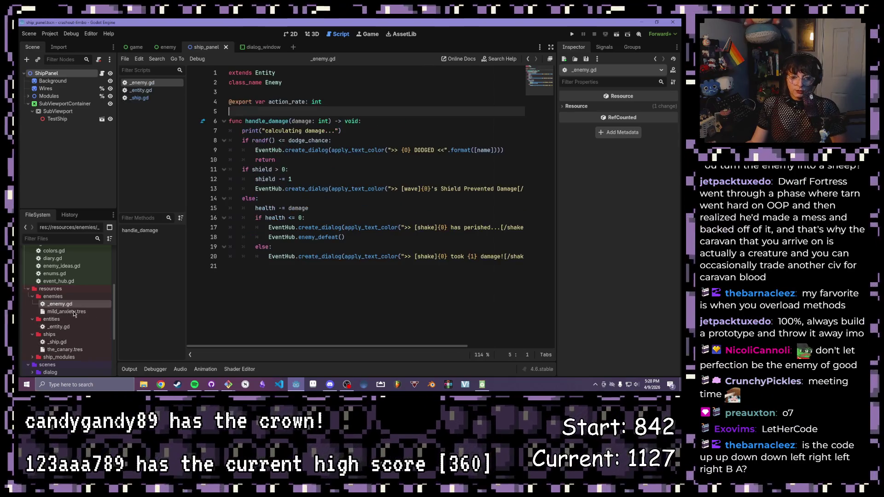
left_click(285, 72)
left_click(257, 103)
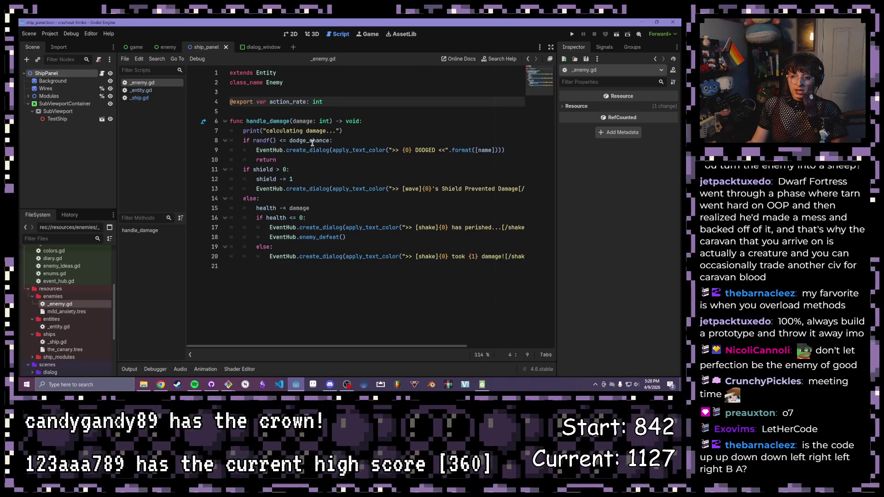
mouse_move(248, 121)
left_mouse_down()
mouse_move(317, 122)
mouse_move(189, 95)
mouse_move(191, 102)
left_mouse_up()
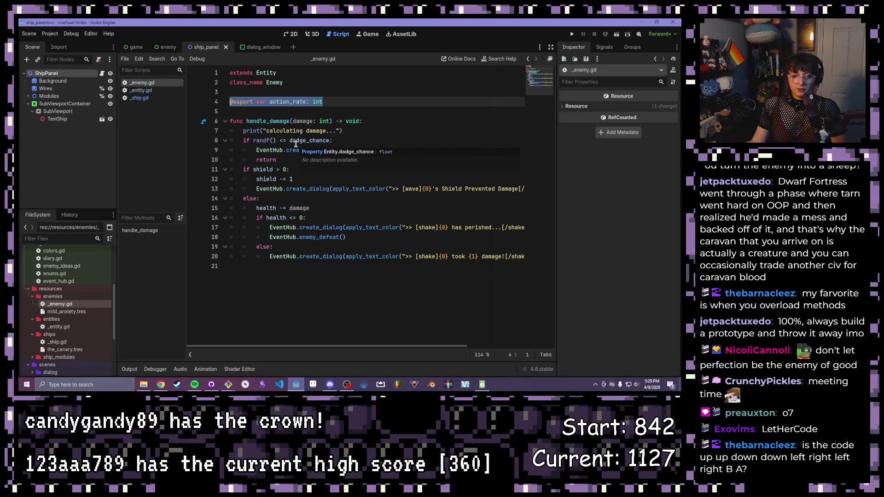
left_click_drag(363, 121, 231, 110)
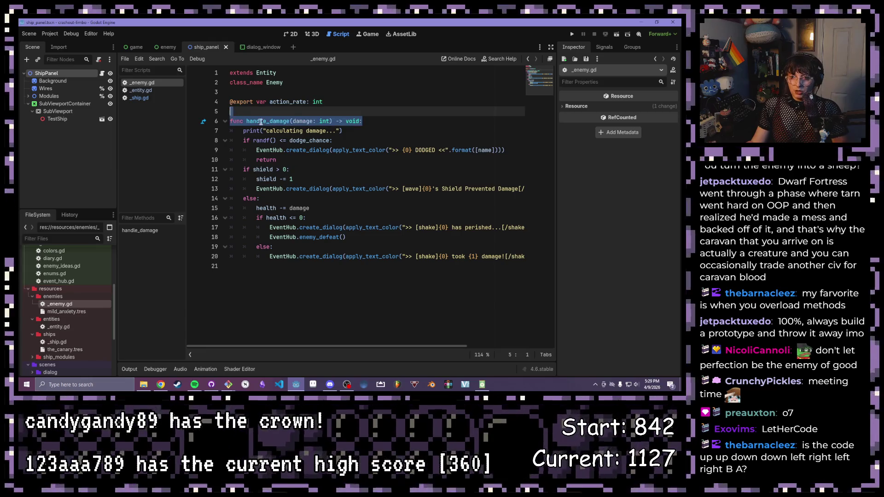
left_click(270, 121)
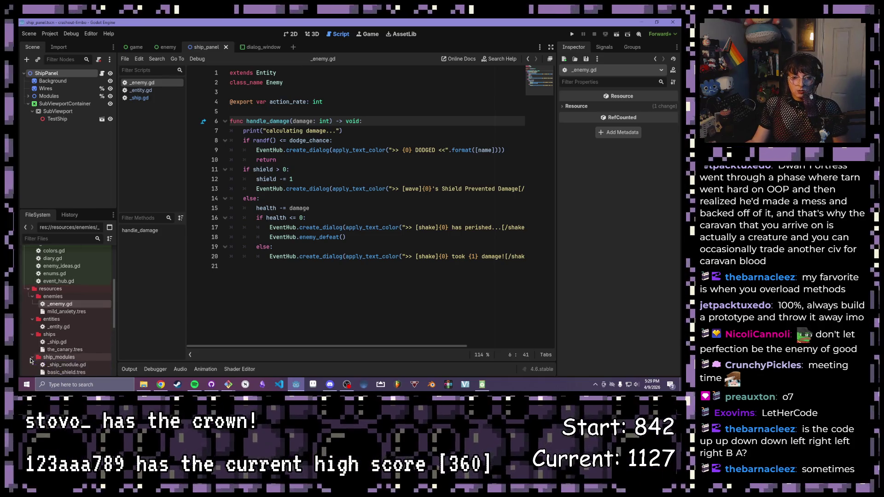
Step: Show mild_anxiety.tres in the Inspector: Slot Limit 2 with one laser module
scroll(49, 359, "down", 3)
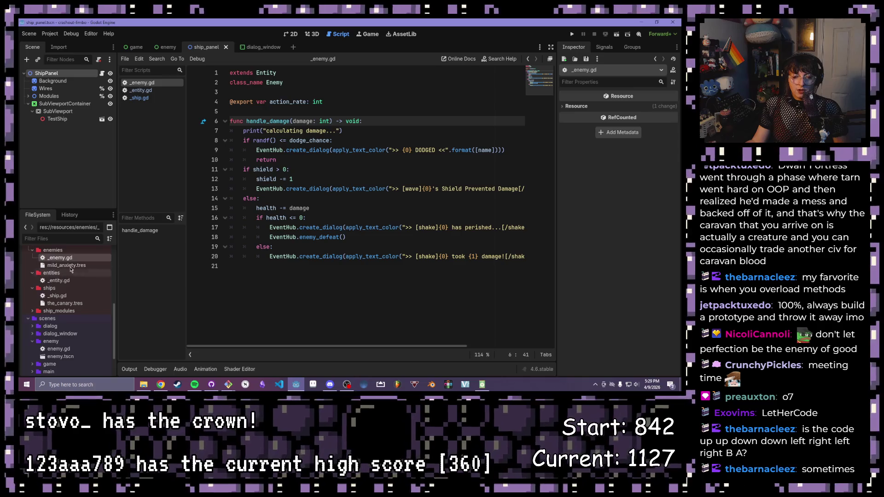
scroll(69, 295, "up", 1)
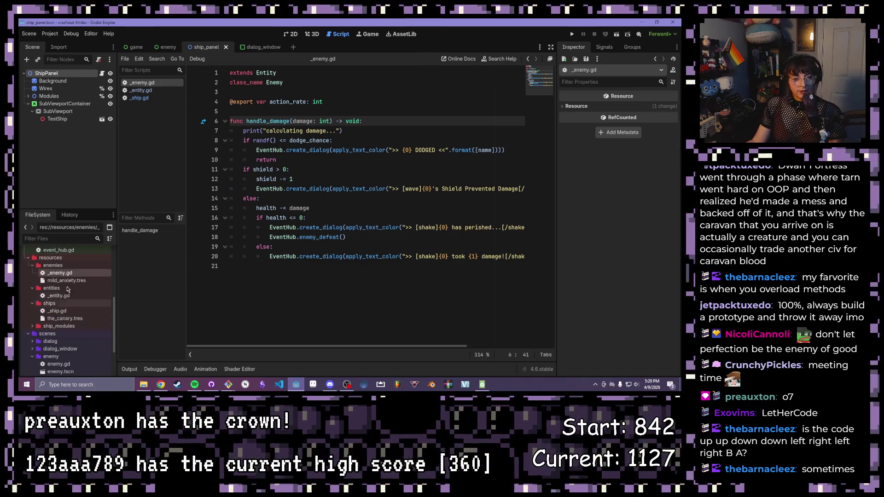
left_click(71, 281)
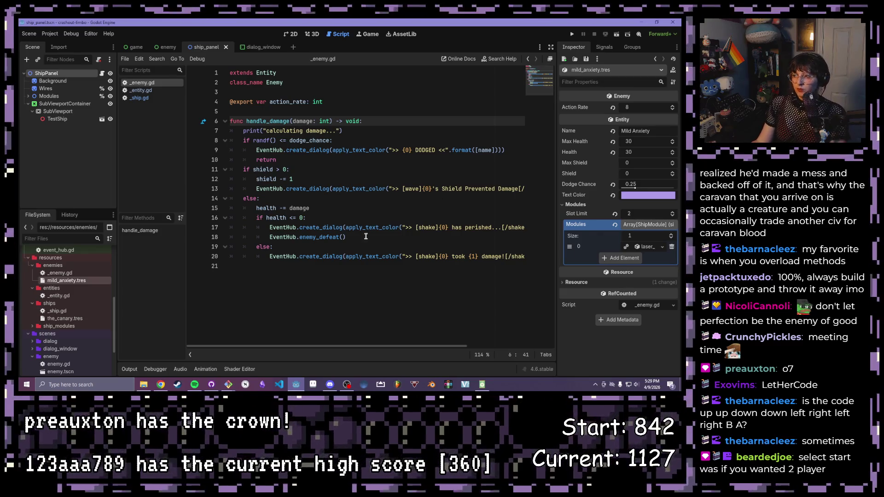
Step: Check _enemy.gd's handle_damage and extends Entity lines, then open scenes/enemy/enemy.gd
left_click(370, 236)
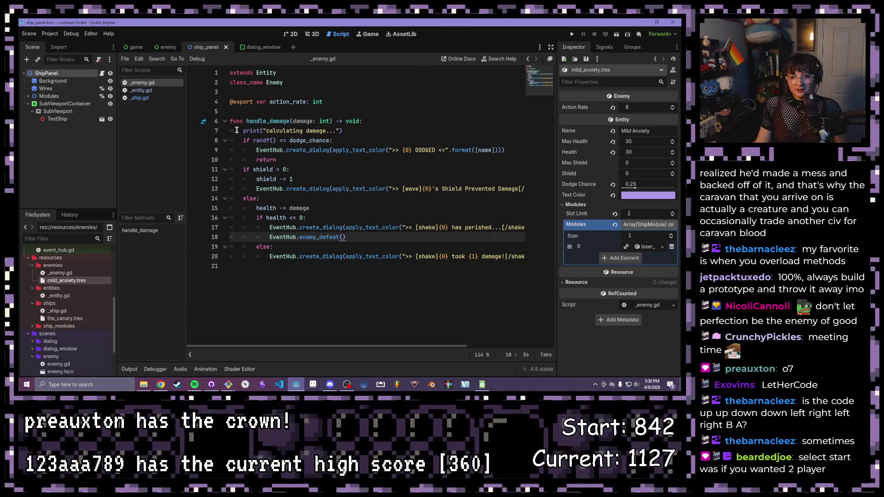
left_click_drag(231, 121, 401, 120)
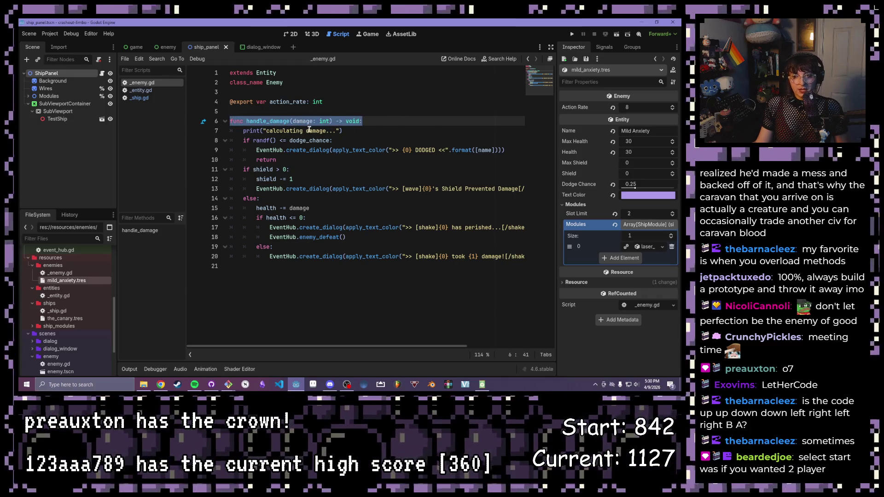
left_click(282, 75)
left_click_drag(254, 73, 213, 73)
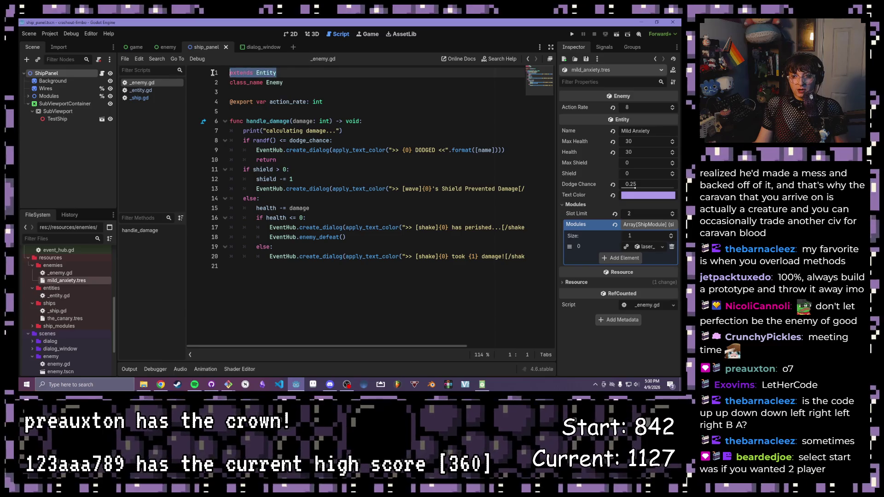
left_click(271, 92)
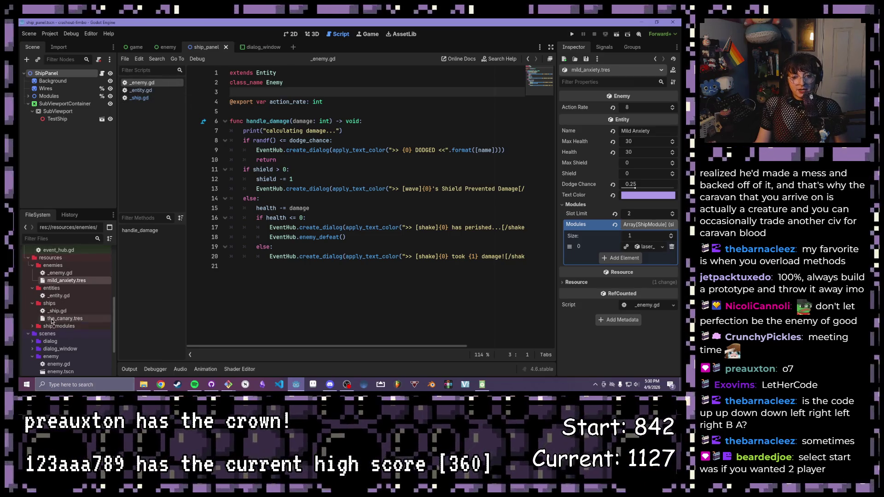
scroll(88, 329, "down", 3)
double_click(58, 318)
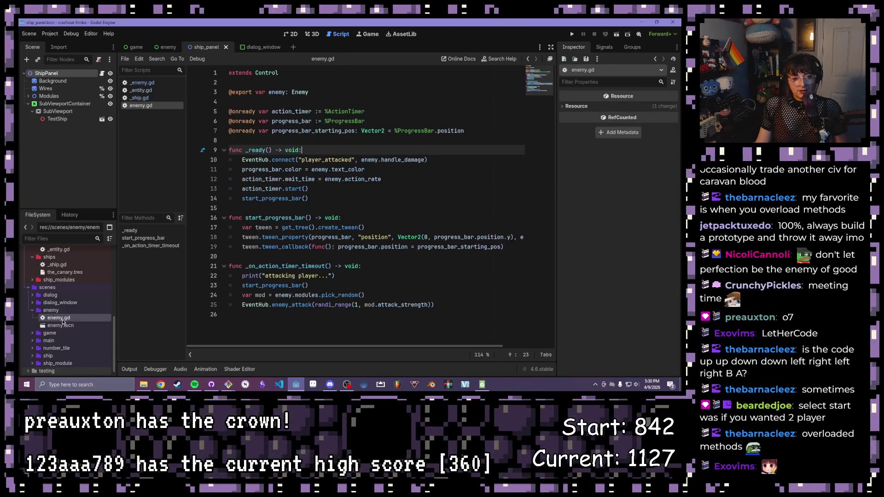
left_click(247, 199)
left_click_drag(232, 150, 271, 150)
type("(")
key("ctrl+z")
key("ctrl+z")
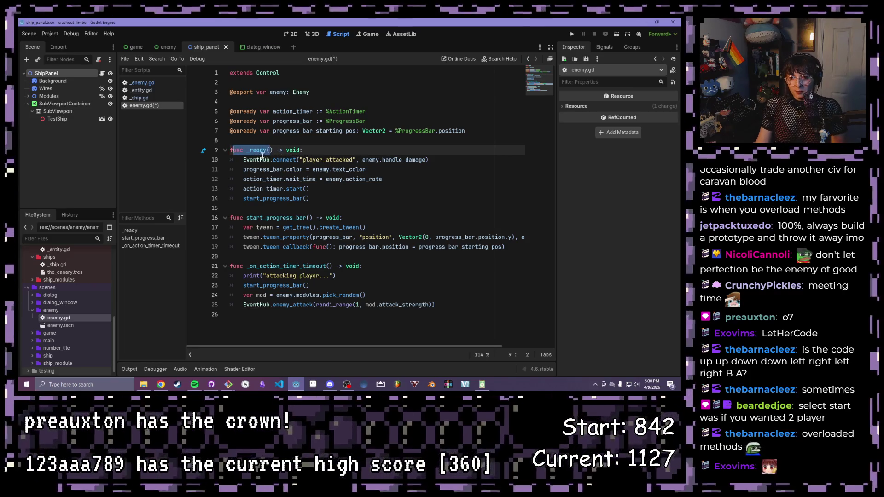
mouse_move(243, 150)
left_mouse_down()
mouse_move(304, 151)
mouse_move(311, 199)
mouse_move(303, 168)
left_mouse_up()
left_click(303, 169)
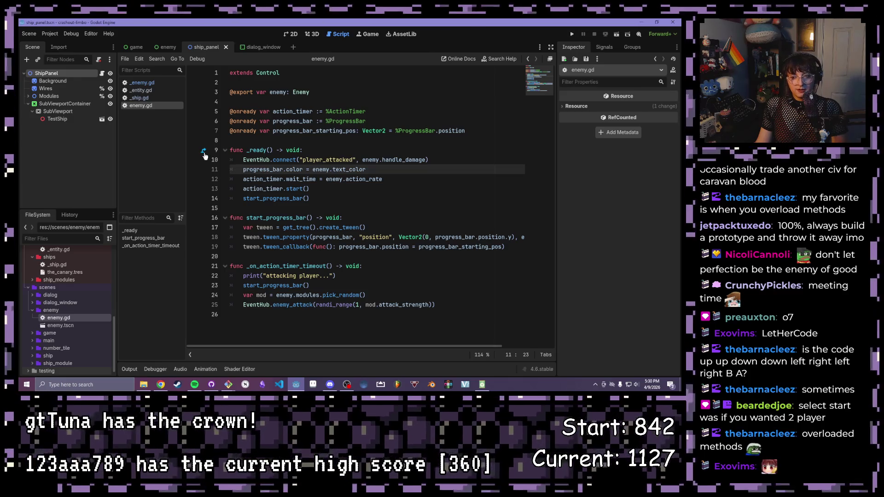
scroll(47, 330, "up", 3)
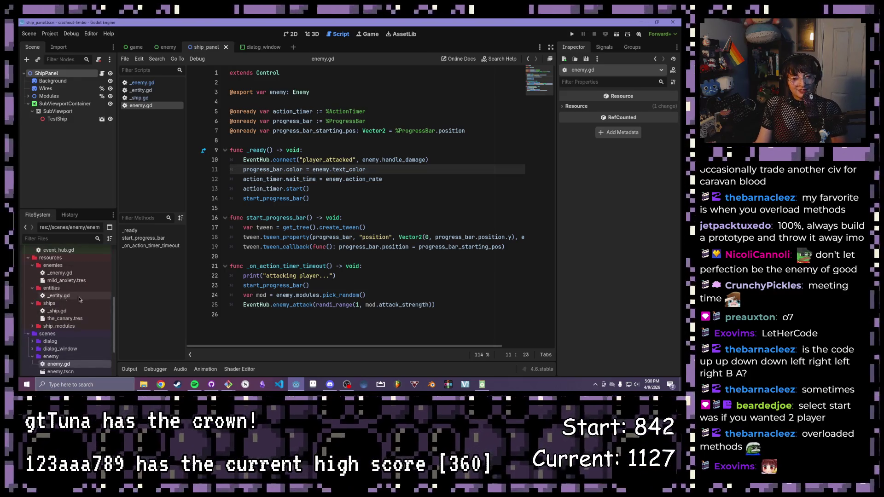
double_click(60, 273)
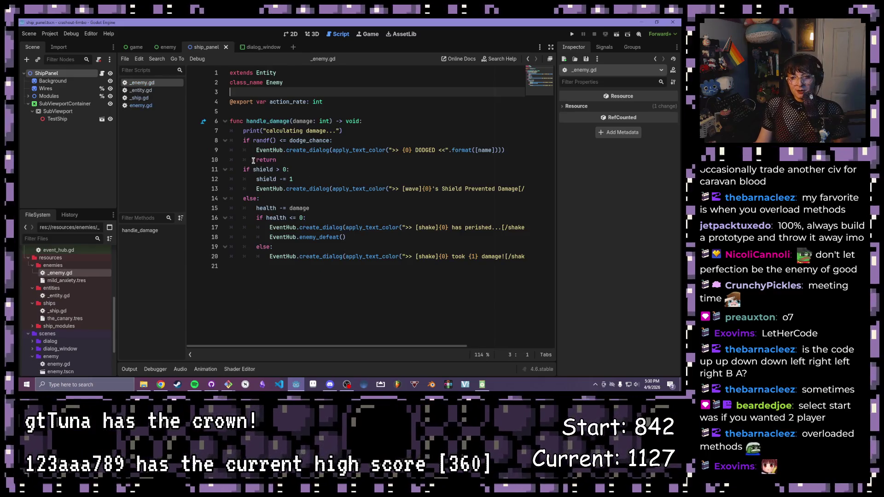
left_click(204, 122)
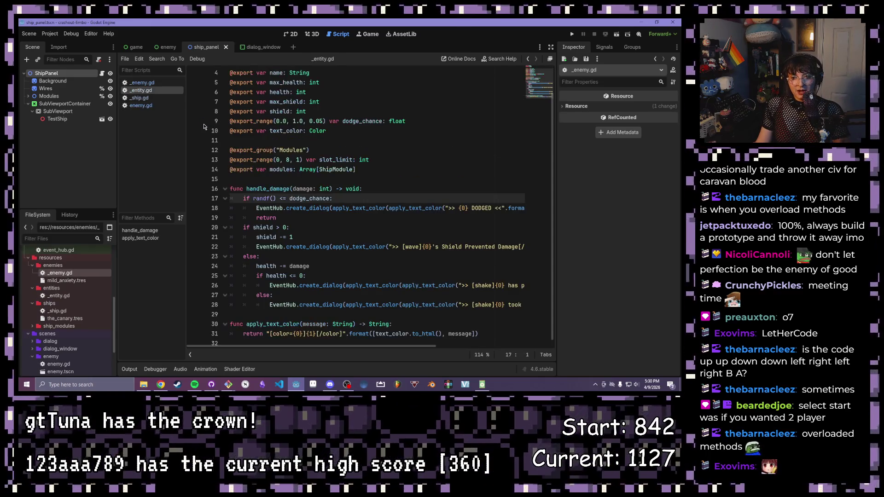
scroll(259, 202, "down", 1)
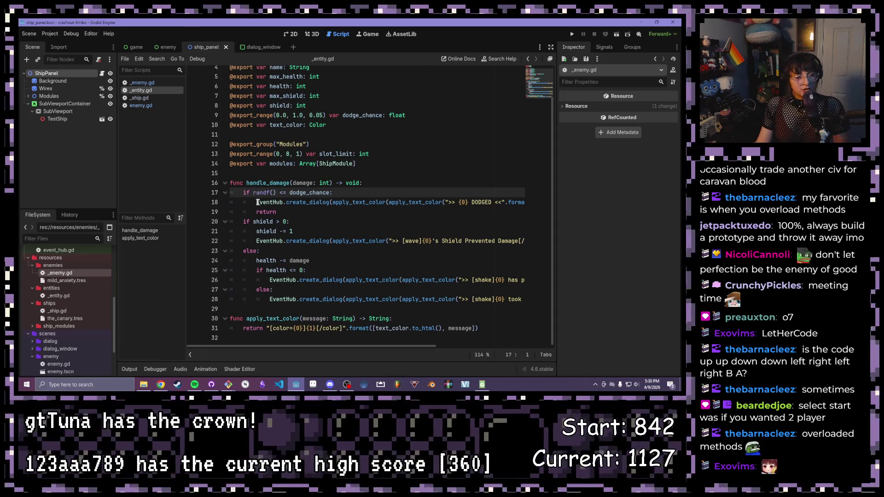
left_click(352, 183)
left_click_drag(258, 183, 343, 188)
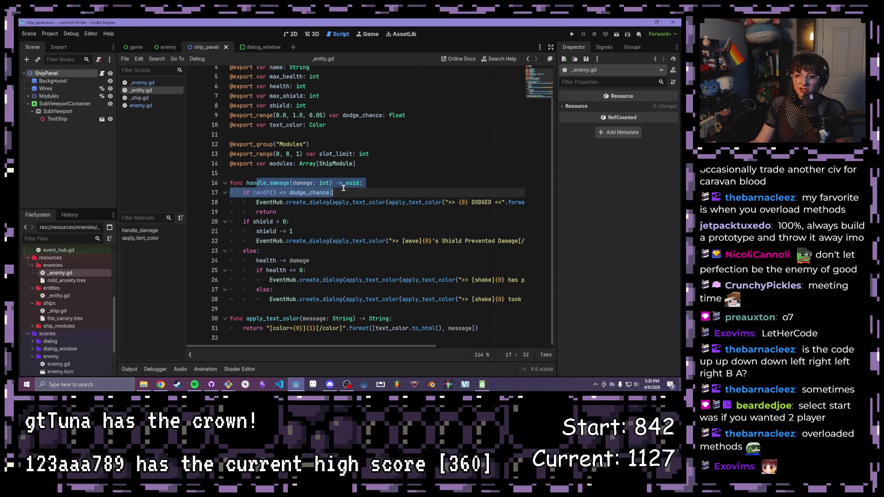
key("Escape")
mouse_move(318, 187)
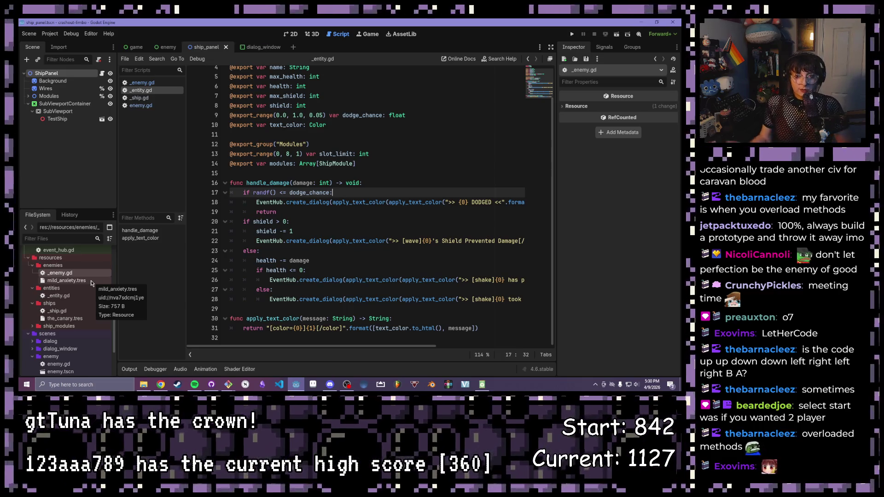
left_click(124, 98)
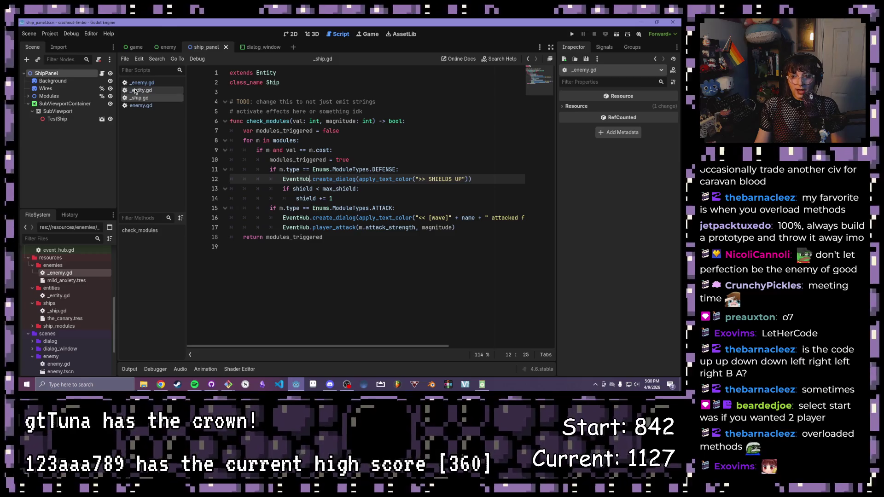
left_click(143, 105)
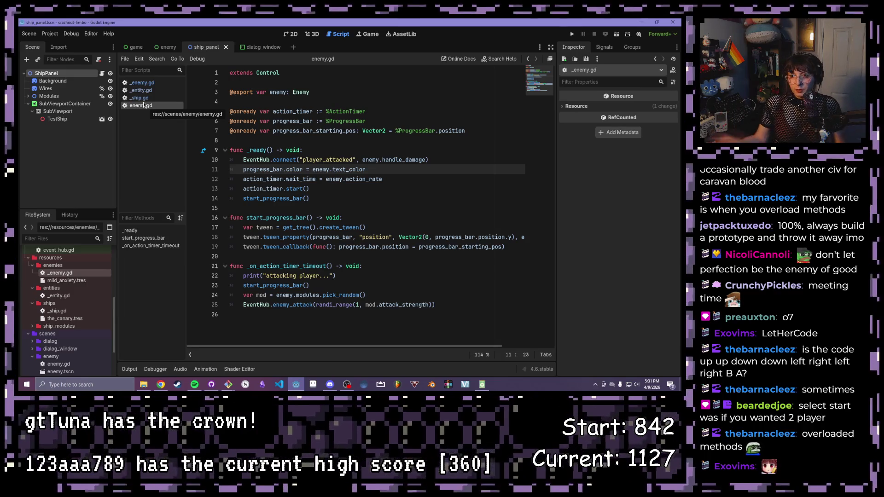
Step: Run the project maximized until The Canary perishes, then return to enemy.gd
key("F5")
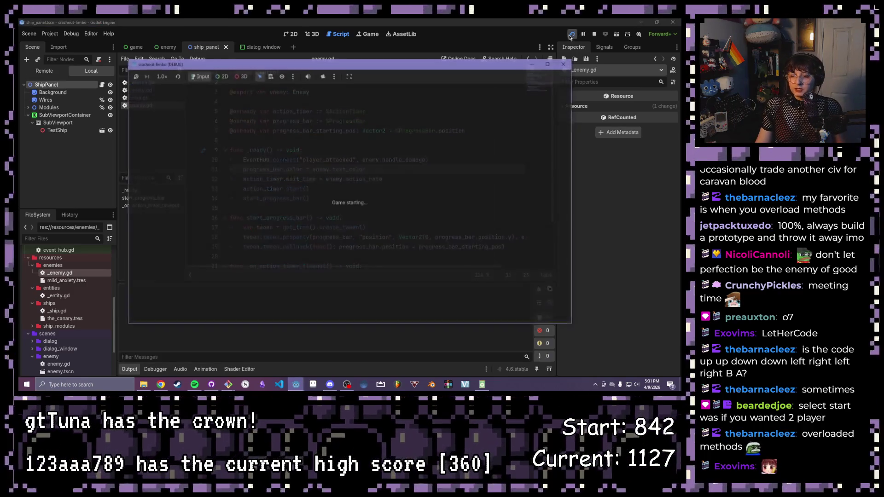
left_click(549, 64)
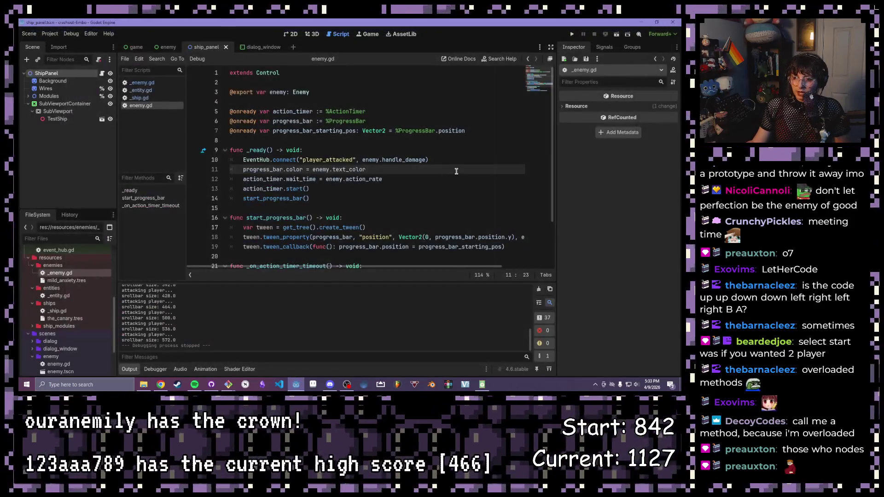
left_click(457, 172)
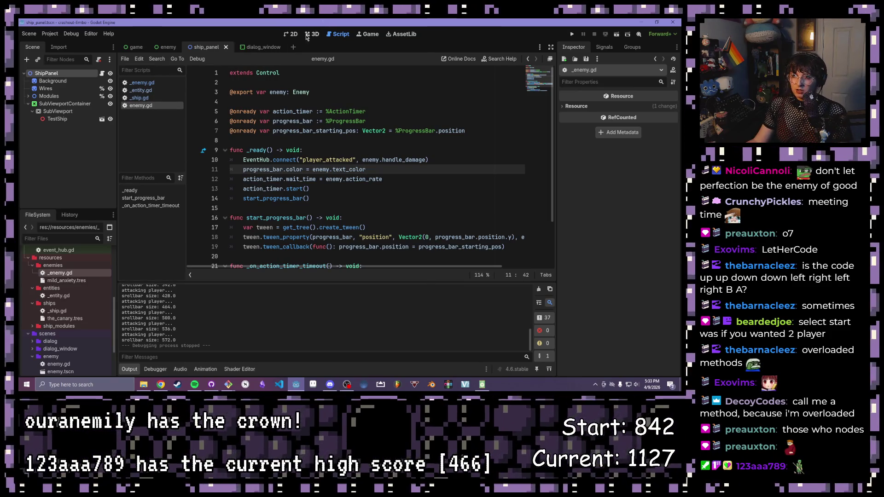
Step: Show the 2D view and settle on the enemy scene after comparing it with the game scene
left_click(290, 34)
left_click(135, 47)
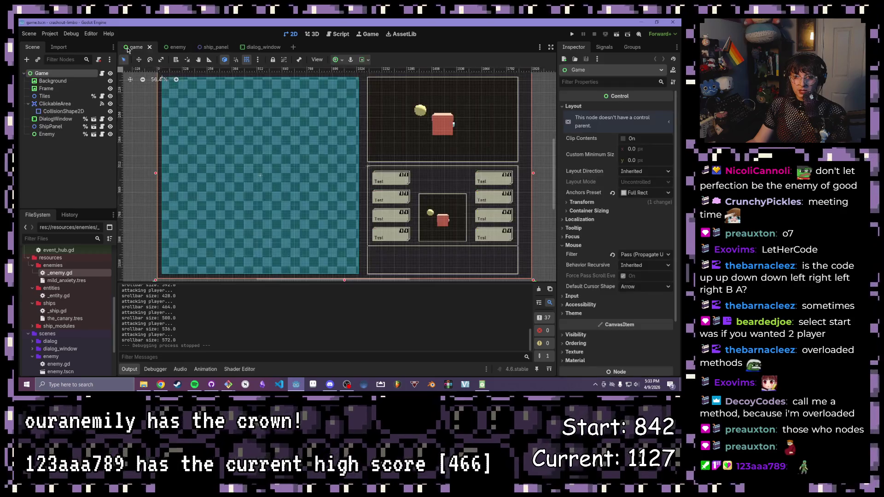
left_click(167, 47)
left_click(137, 48)
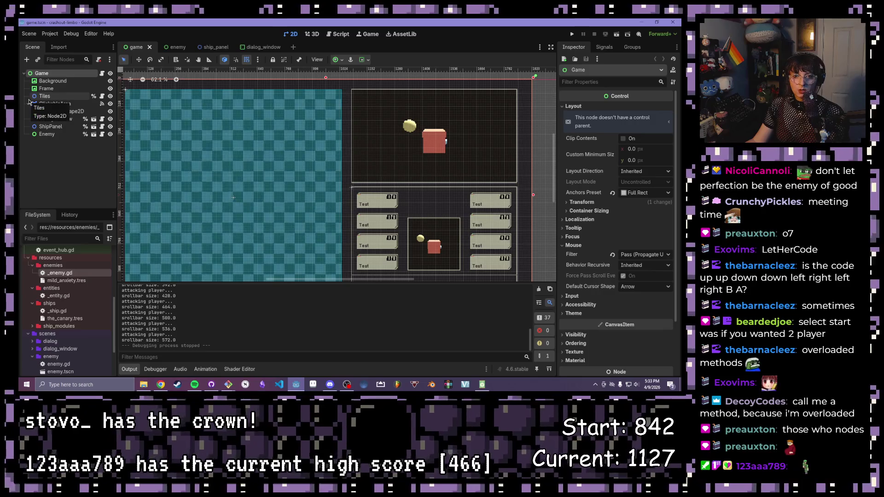
left_click(167, 47)
left_click(136, 47)
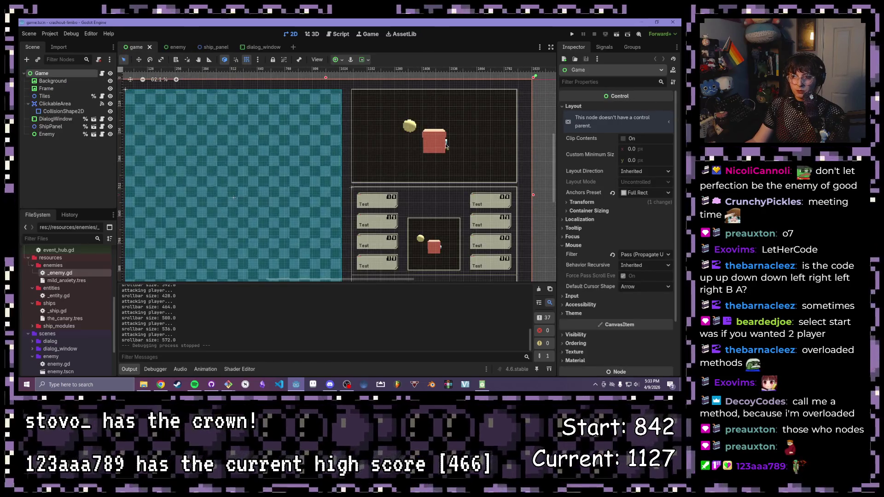
left_click(168, 47)
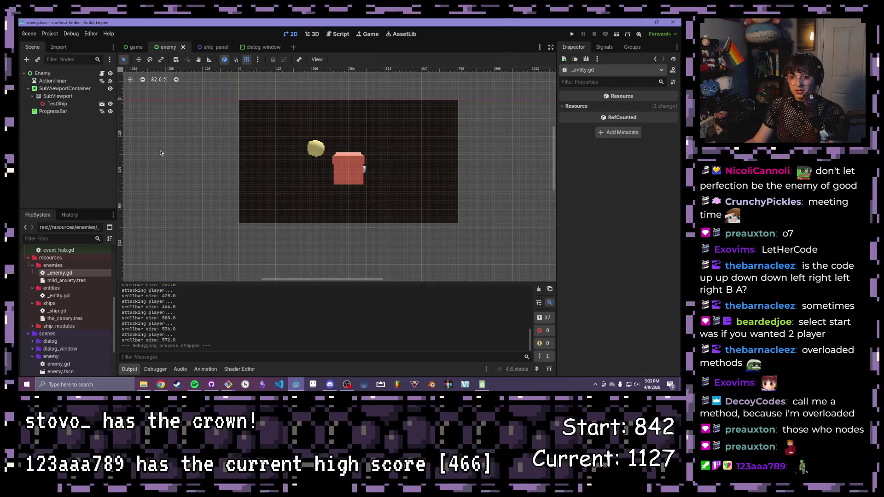
Step: Inspect the Enemy, SubViewportContainer and ProgressBar nodes, then go back to enemy.gd
left_click(46, 74)
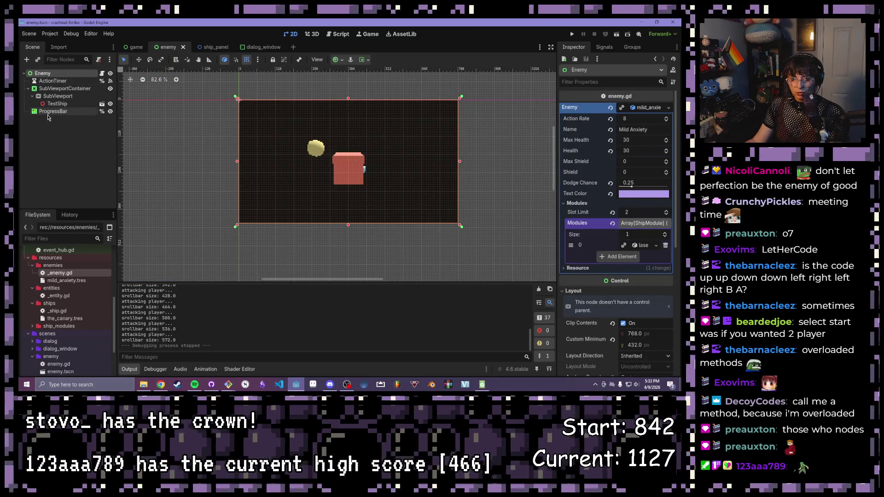
left_click(50, 89)
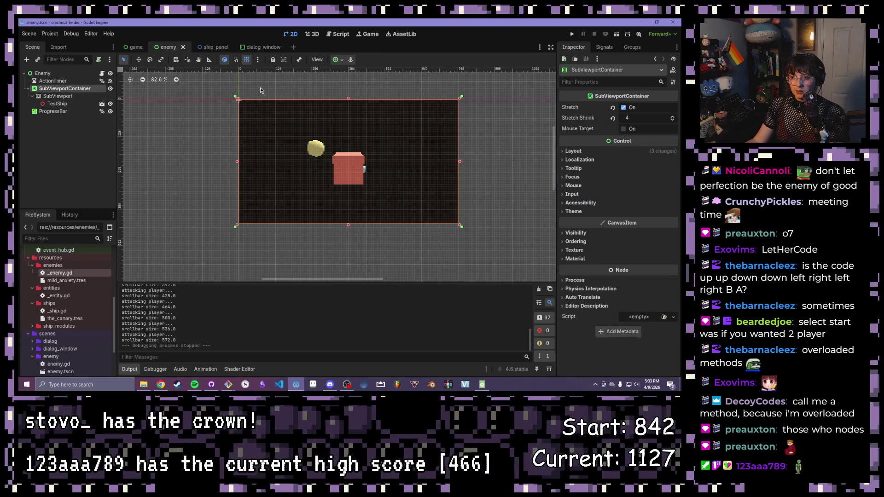
left_click(52, 112)
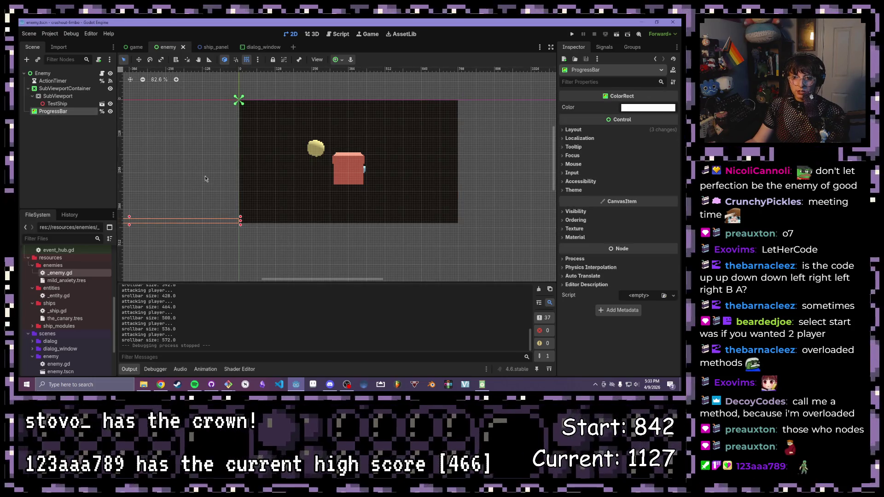
scroll(198, 184, "down", 3)
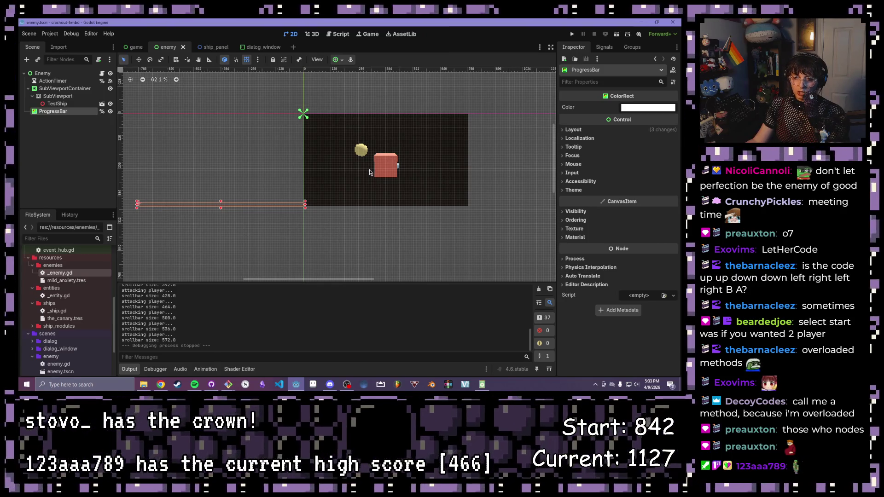
left_click(341, 33)
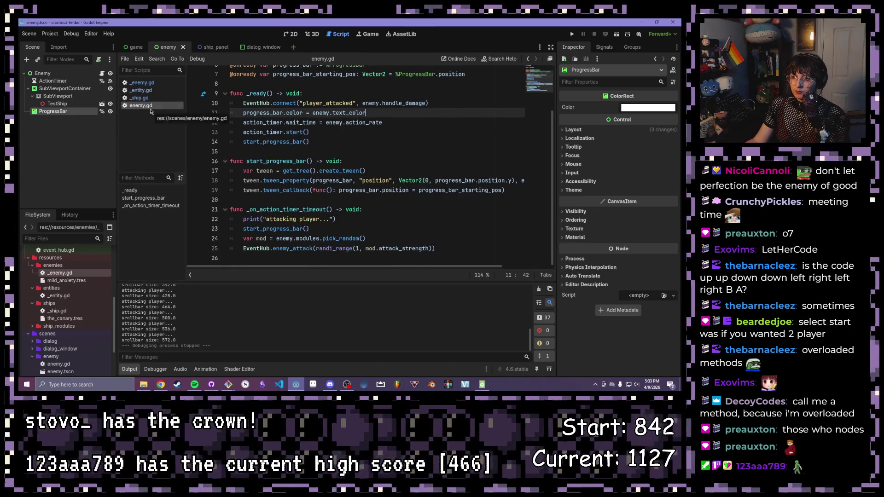
scroll(331, 136, "up", 2)
left_click(322, 197)
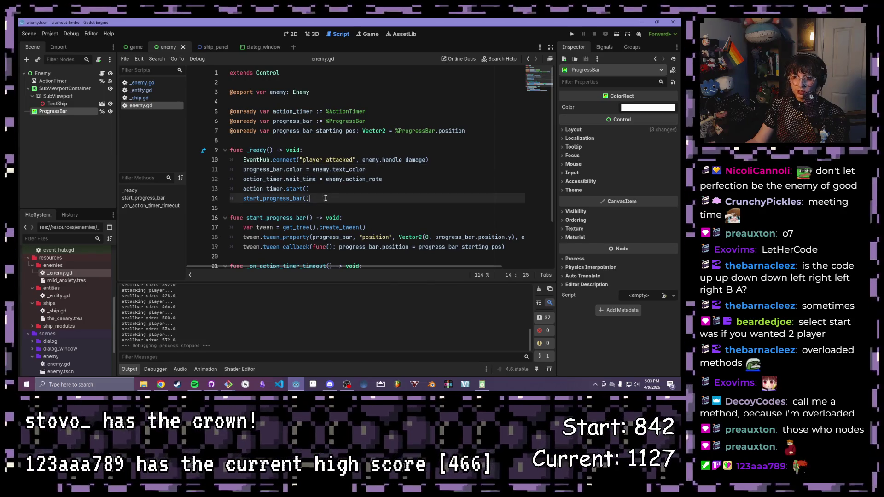
scroll(343, 198, "down", 2)
mouse_move(246, 170)
left_mouse_down()
mouse_move(421, 191)
mouse_move(537, 193)
left_mouse_up()
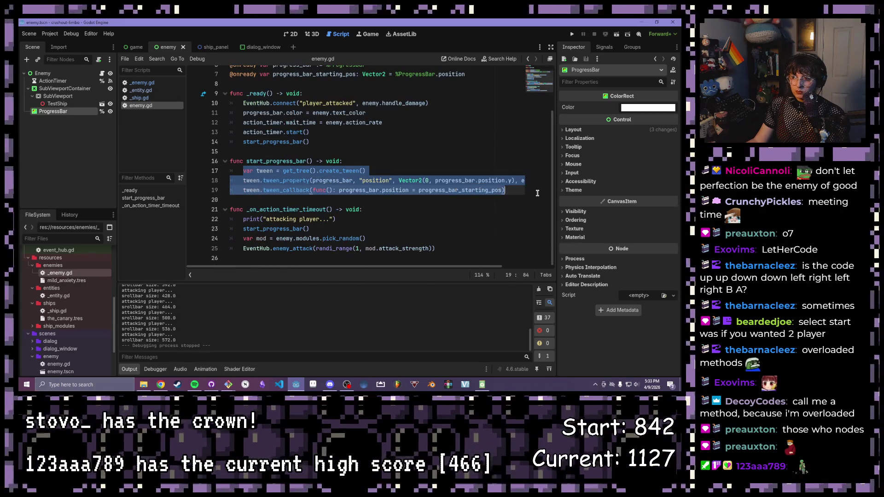
left_click(374, 180)
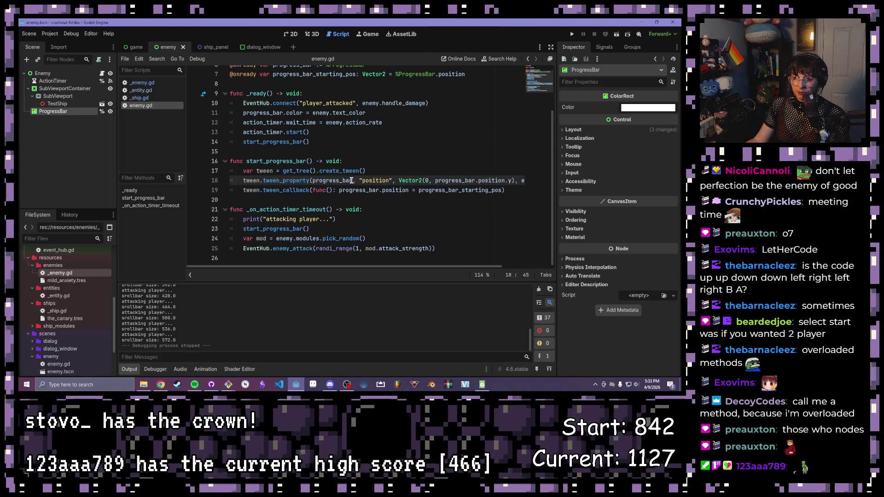
left_click_drag(352, 180, 311, 181)
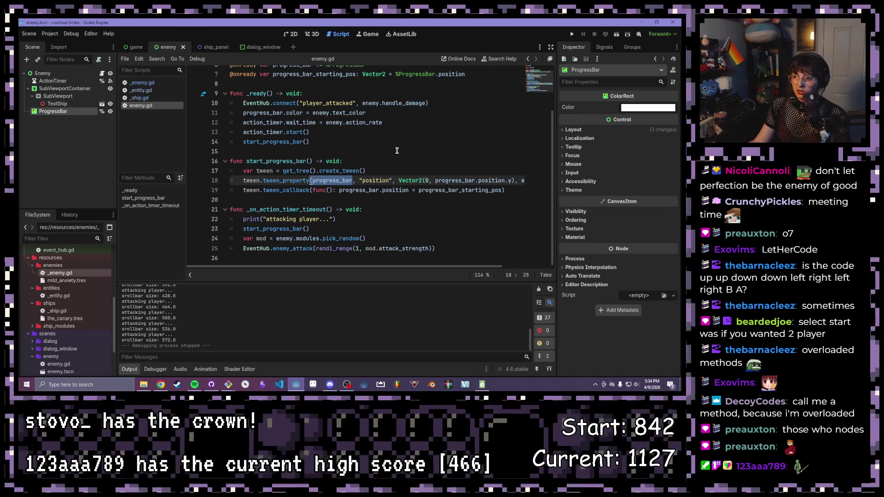
left_click_drag(238, 186, 508, 191)
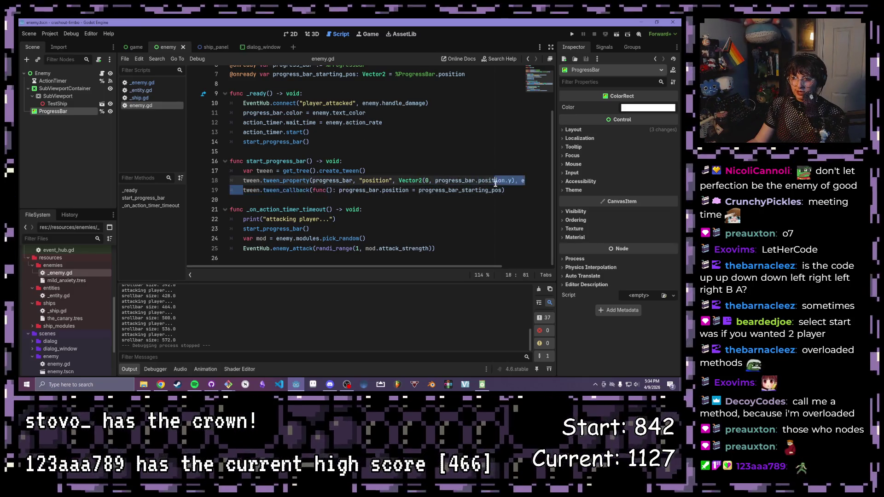
left_click(508, 191)
scroll(493, 194, "up", 2)
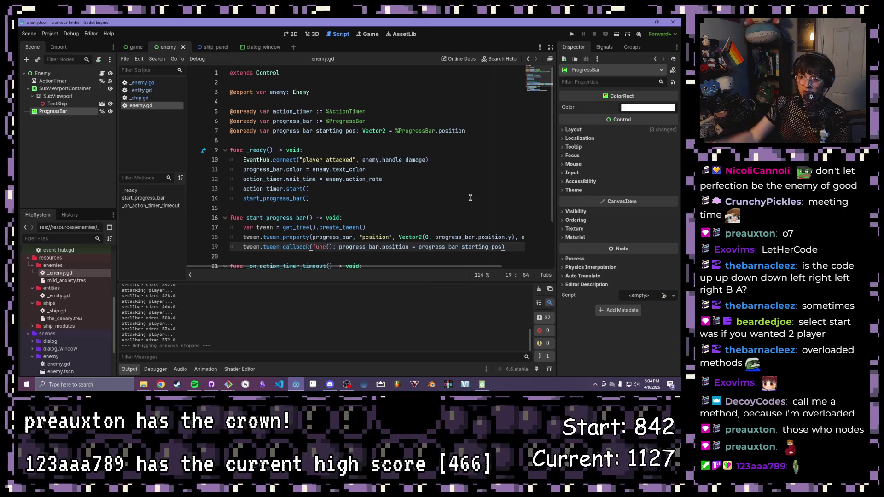
scroll(452, 192, "down", 2)
left_click_drag(310, 229, 243, 229)
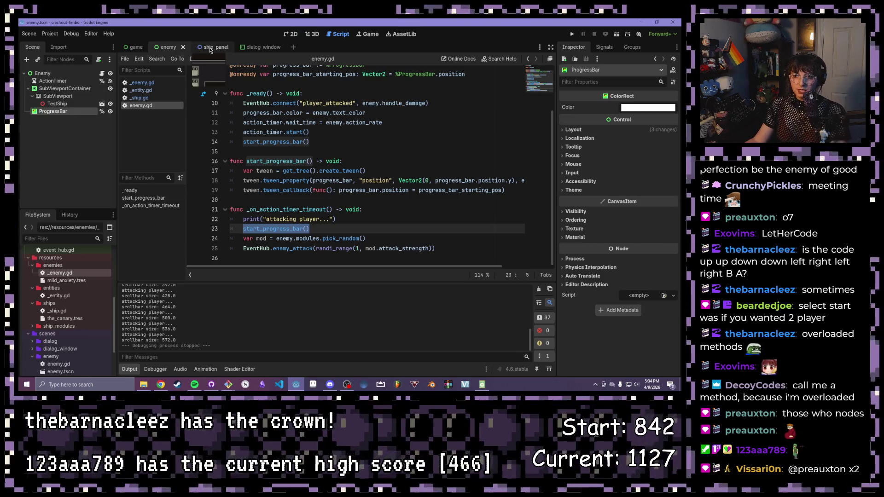
left_click(209, 48)
left_click(167, 47)
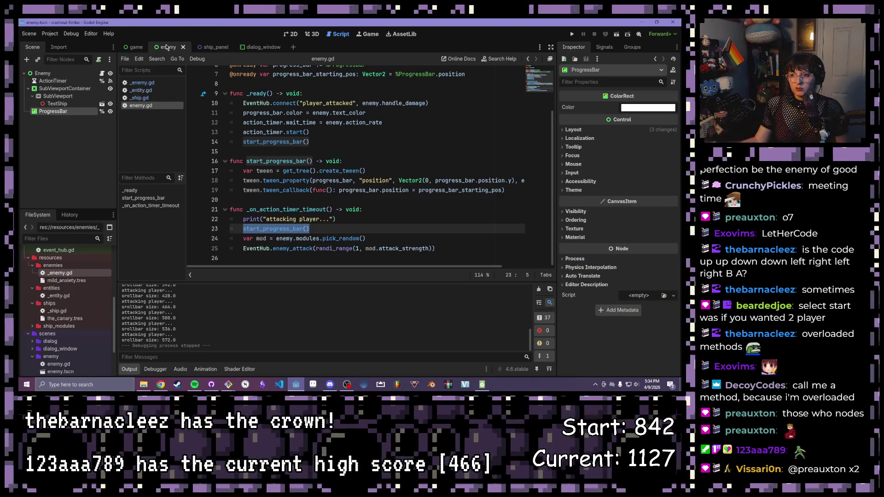
left_click(259, 47)
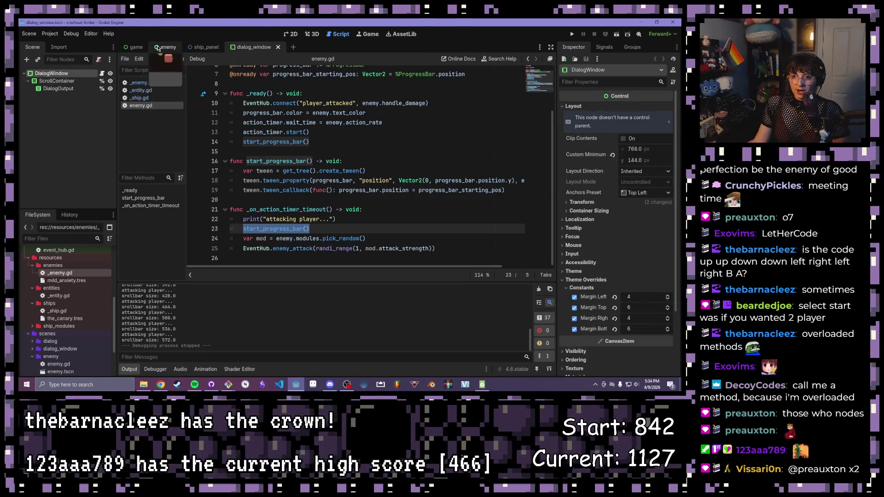
left_click(166, 47)
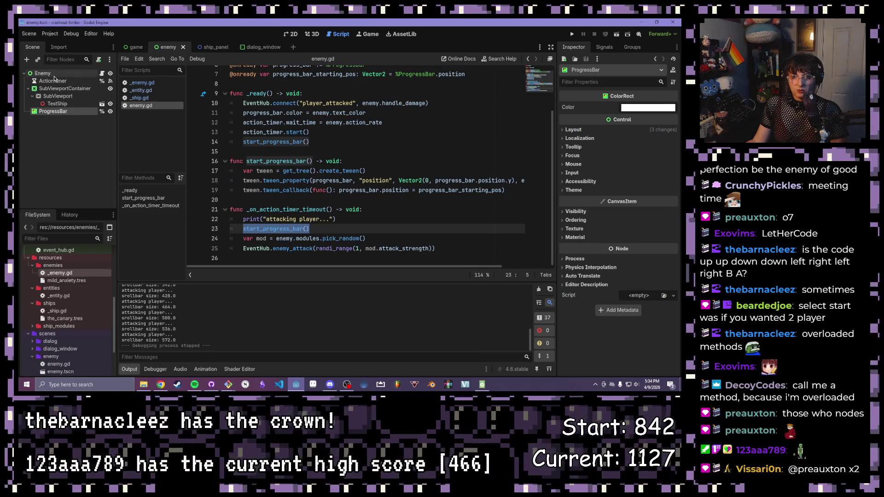
left_click(53, 74)
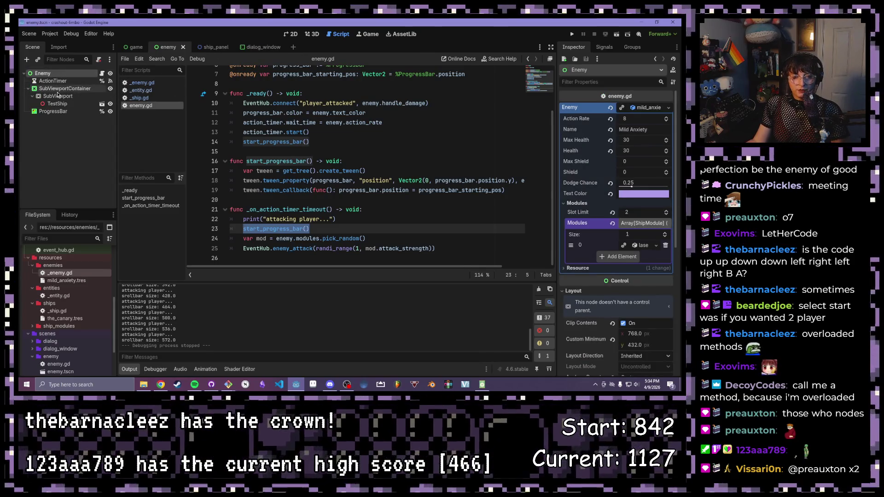
Step: Show the enemy scene in the 2D view and zoom in on the canvas
left_click(293, 34)
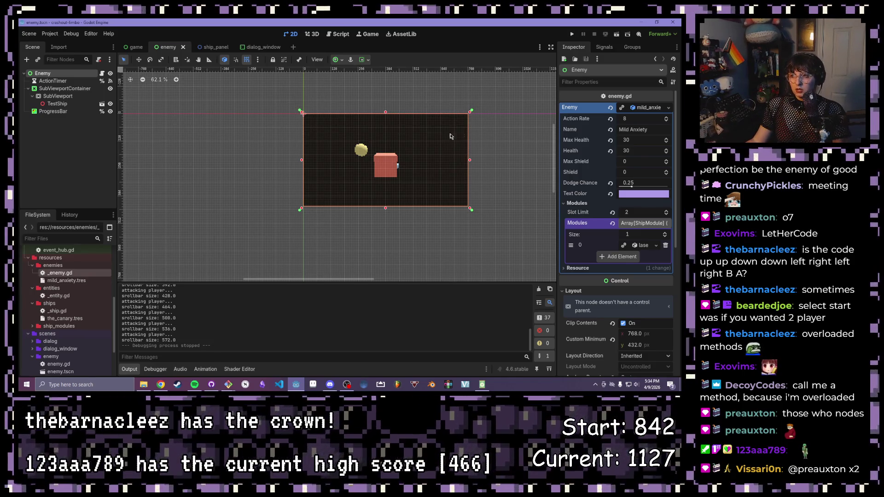
scroll(435, 142, "up", 4)
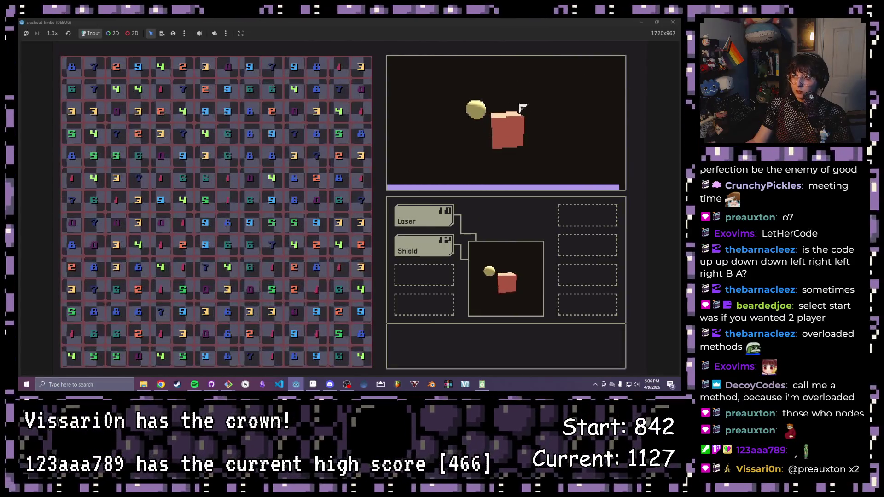
Step: Stop the test run and collapse the ships, entities and enemies folders in FileSystem
left_click(673, 21)
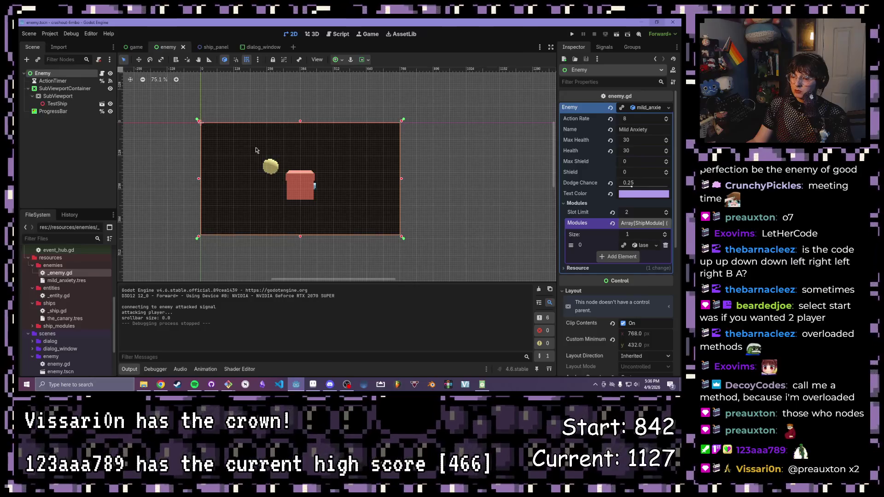
scroll(256, 151, "up", 2)
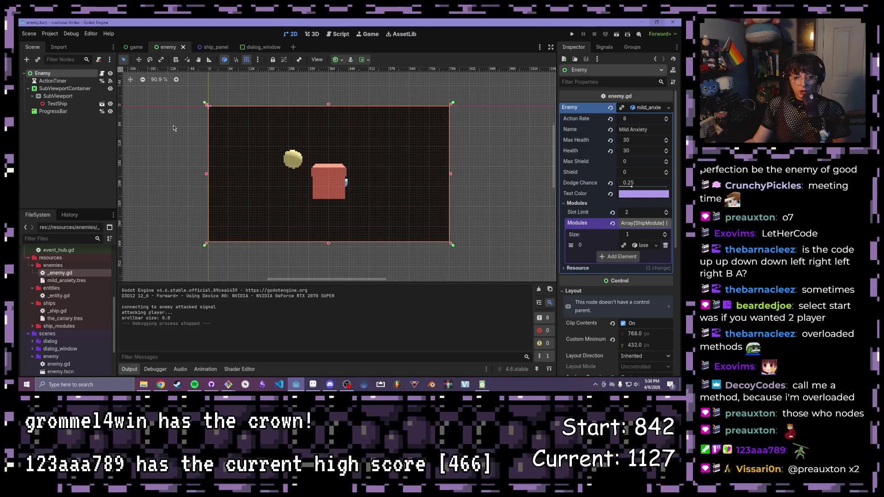
left_click(32, 303)
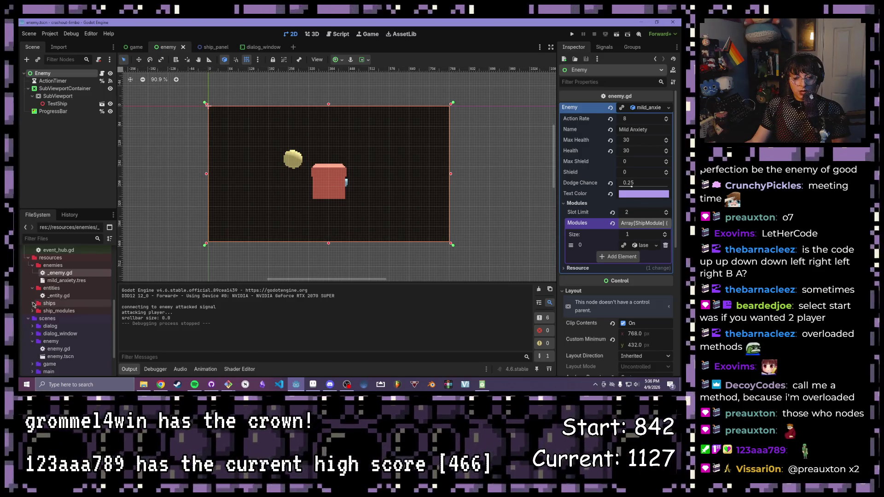
left_click(33, 288)
left_click(32, 265)
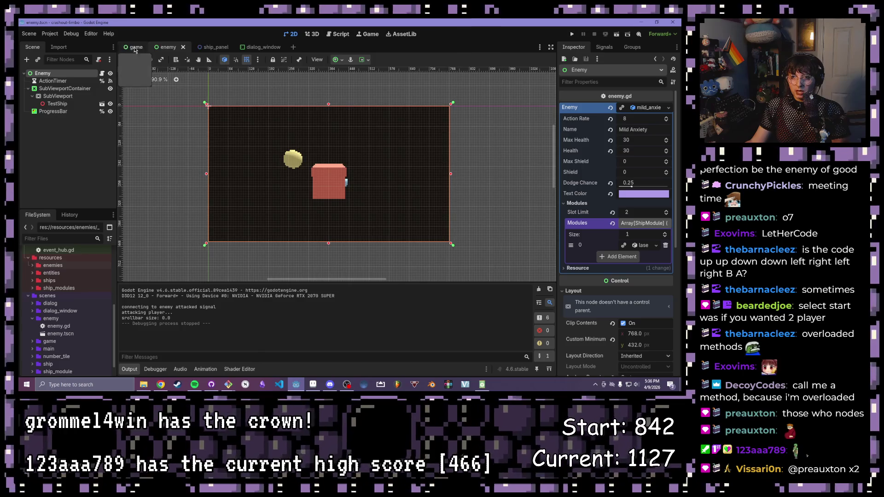
Step: Switch to the game scene tab and scroll FileSystem up to the globals folder
left_click(132, 47)
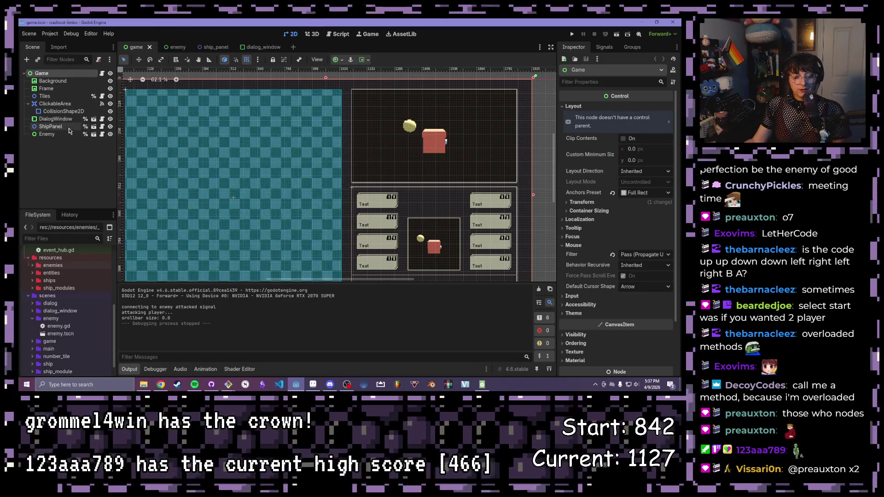
scroll(74, 331, "up", 3)
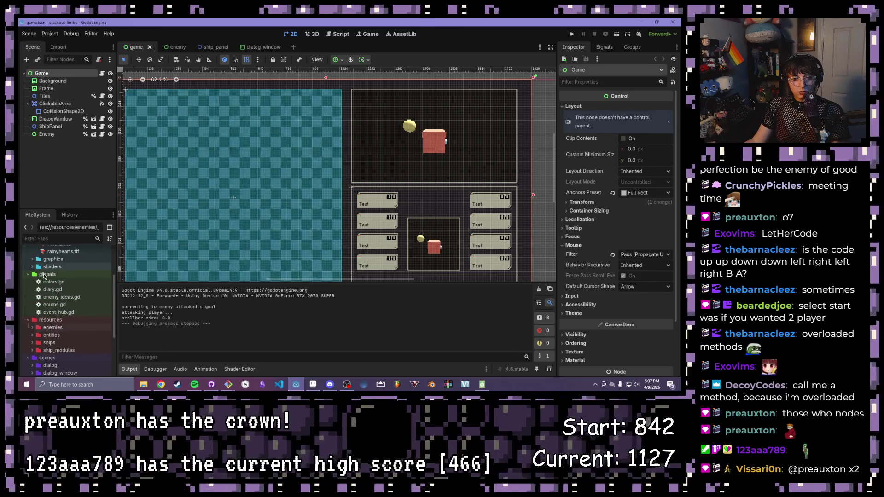
Step: Open event_hub.gd, highlight the player_attack function, then switch to _enemy.gd
double_click(47, 315)
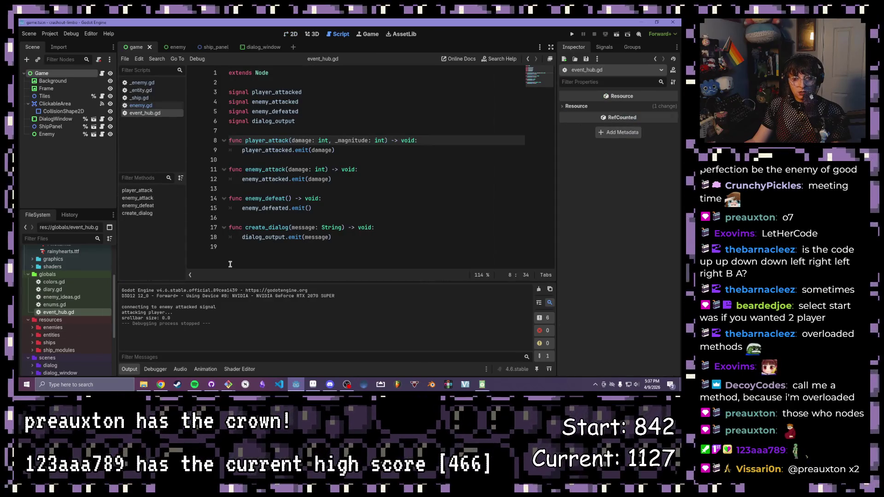
mouse_move(240, 141)
left_mouse_down()
mouse_move(300, 121)
mouse_move(277, 94)
mouse_move(368, 142)
left_mouse_up()
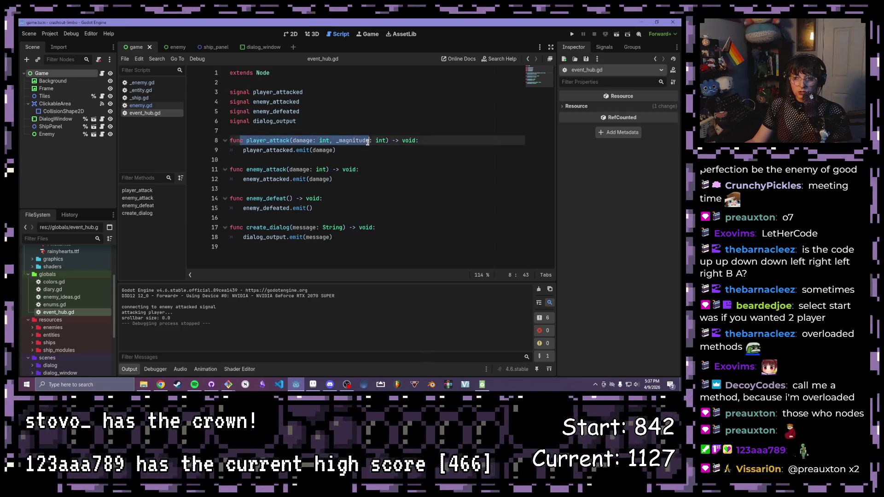
left_click(371, 151)
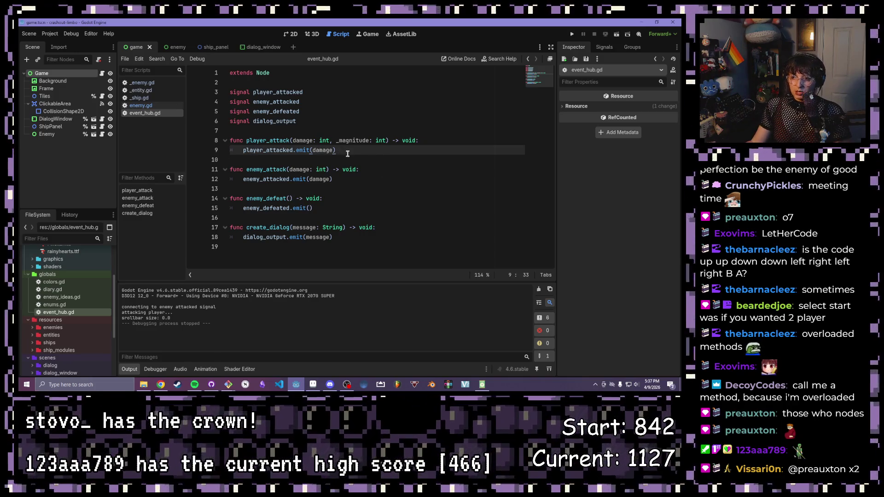
mouse_move(328, 149)
left_mouse_down()
mouse_move(215, 133)
mouse_move(361, 147)
left_mouse_up()
left_click(342, 151)
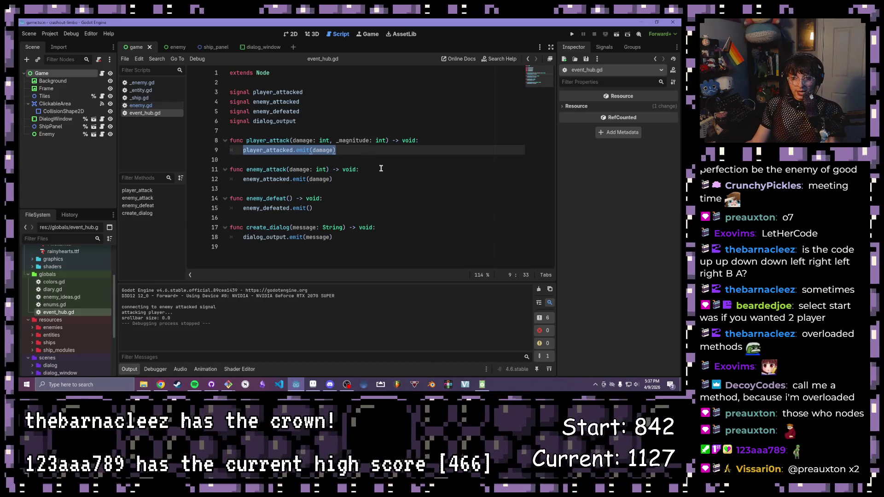
left_click(357, 152)
left_click_drag(355, 151, 230, 141)
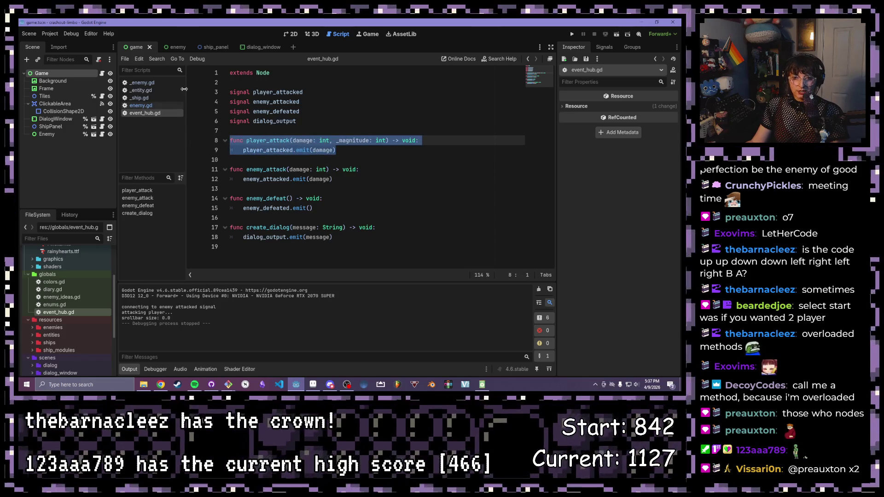
left_click(152, 86)
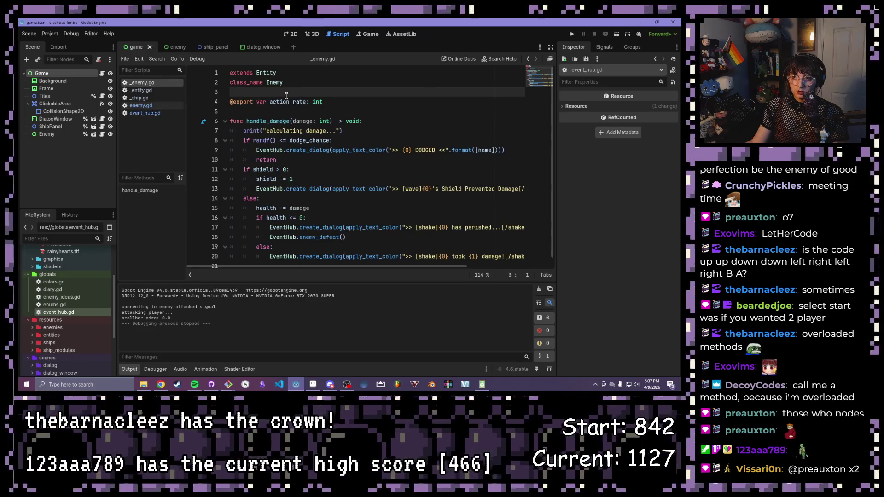
Step: Open enemy.gd and highlight the EventHub.connect line with its enemy.handle_damage callback
scroll(53, 334, "down", 3)
double_click(53, 326)
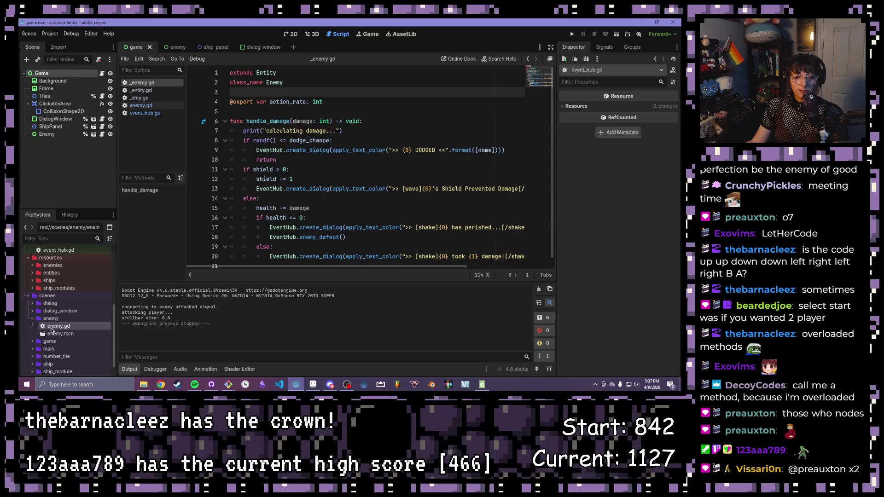
scroll(321, 179, "up", 2)
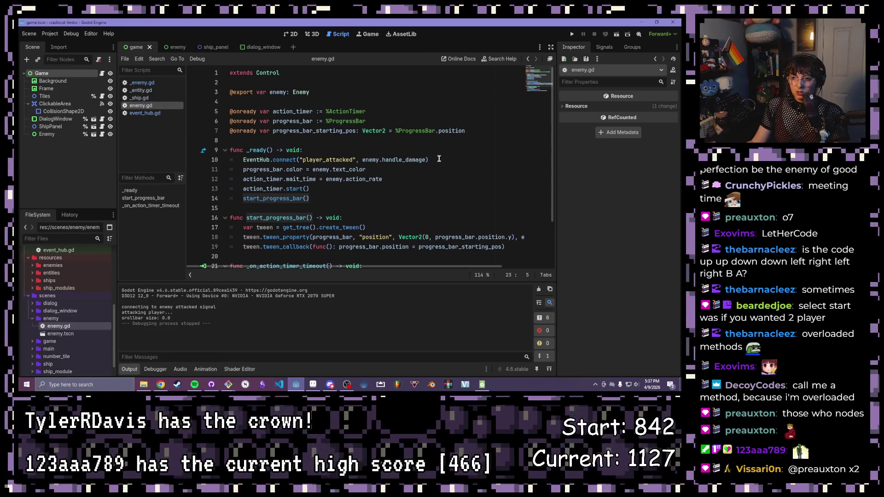
left_click_drag(431, 160, 242, 160)
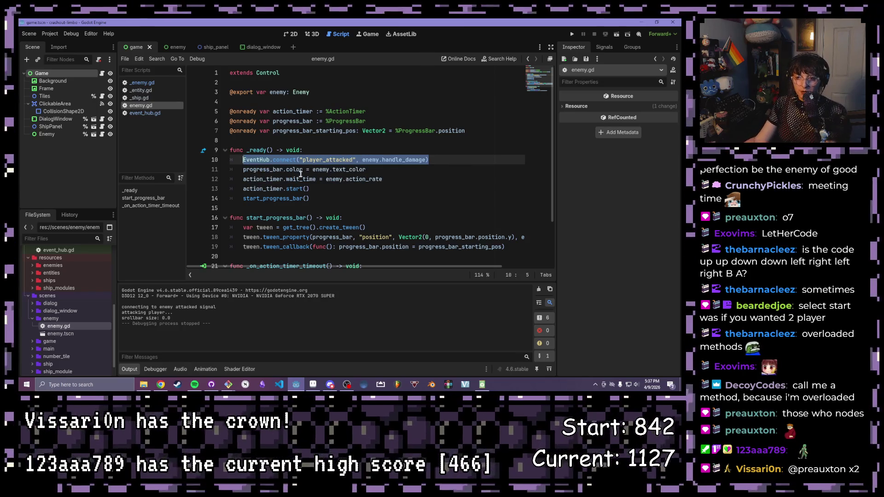
left_click(446, 159)
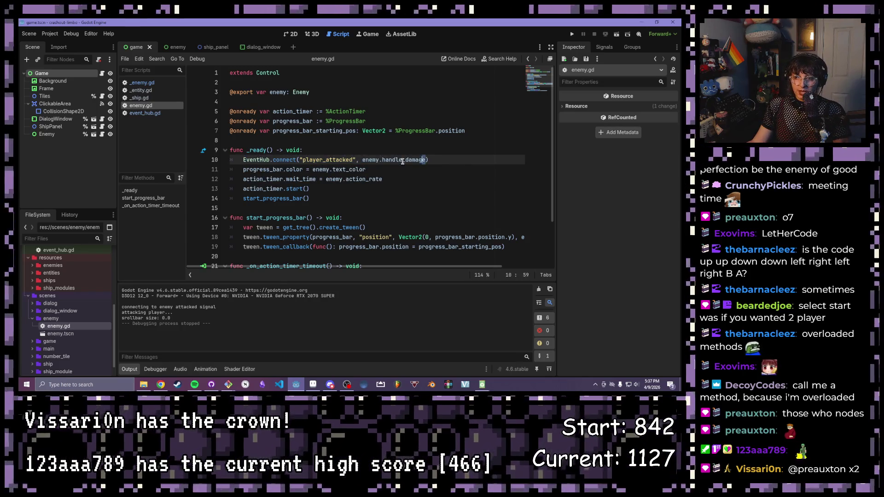
left_click_drag(426, 160, 362, 162)
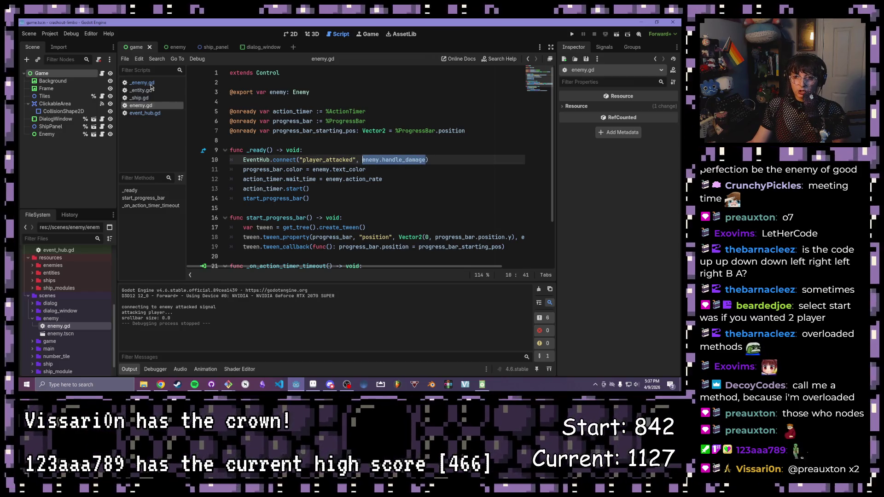
Step: Compare handle_damage in _entity.gd and _enemy.gd, then switch to Aseprite
left_click(152, 91)
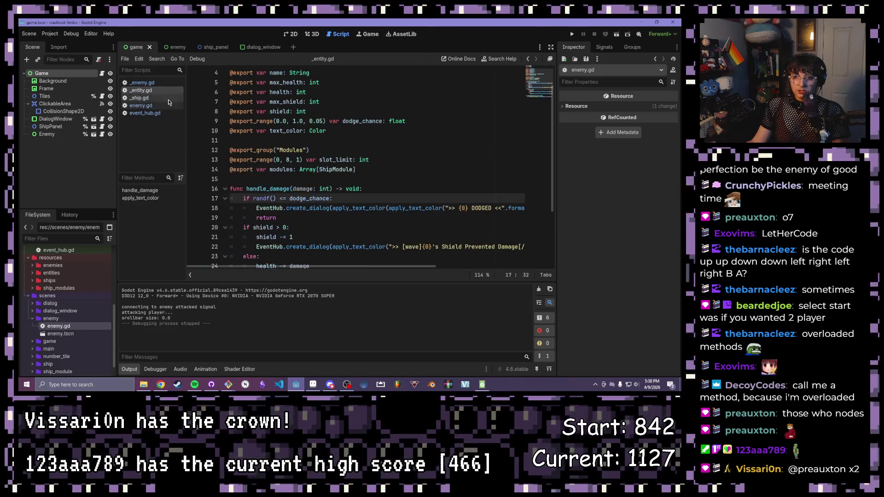
left_click_drag(231, 189, 362, 190)
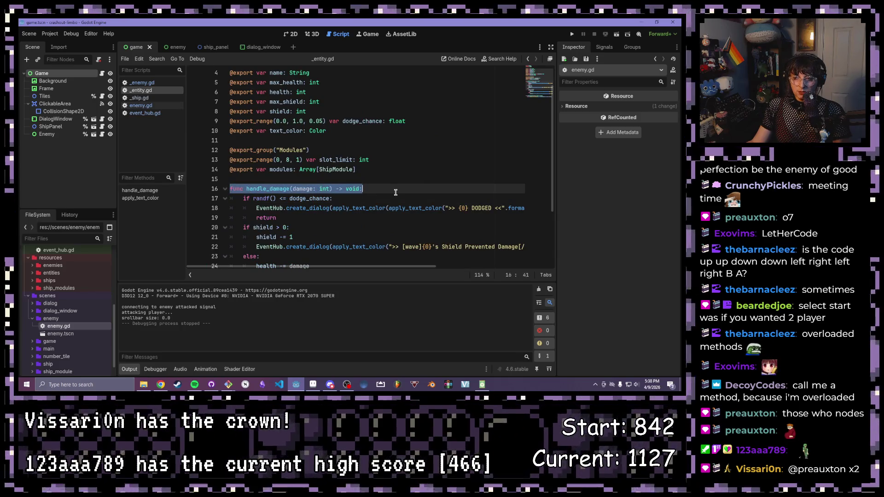
scroll(240, 191, "down", 1)
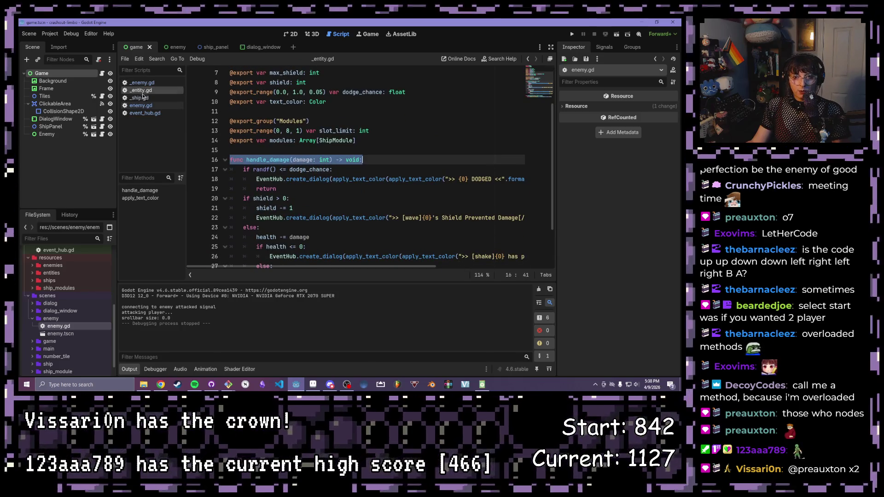
left_click(141, 83)
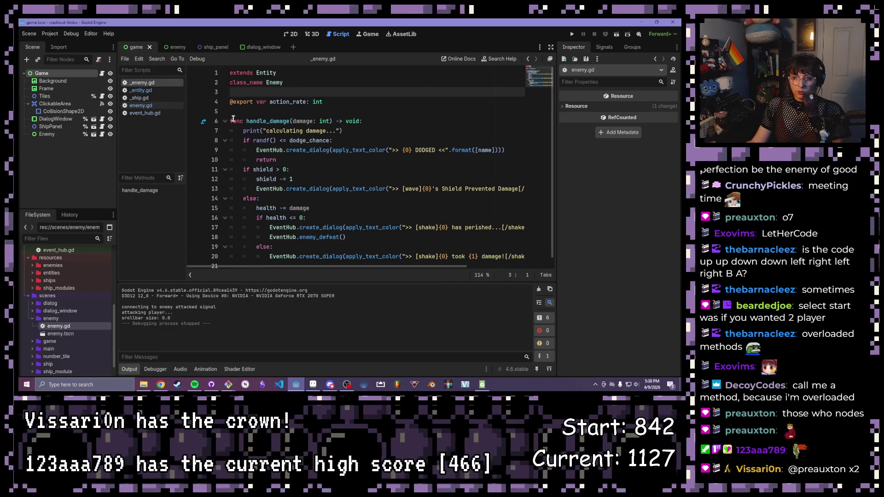
left_click_drag(230, 121, 363, 120)
scroll(394, 140, "down", 1)
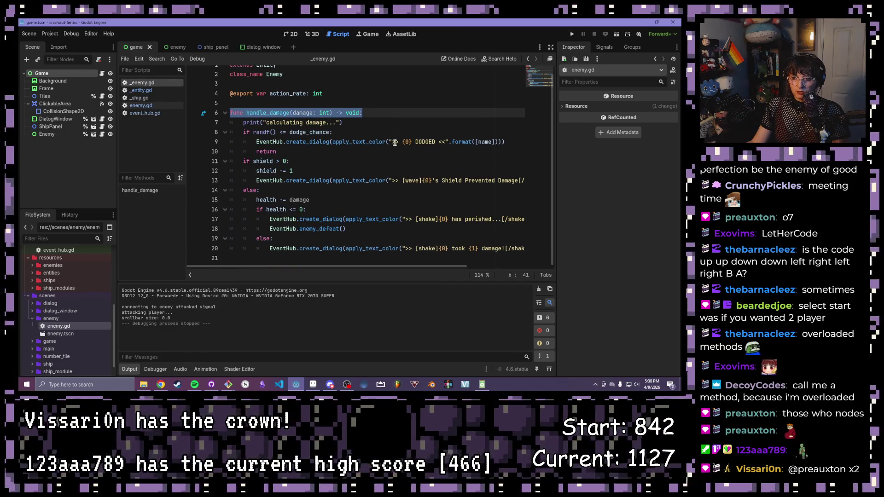
scroll(285, 142, "up", 1)
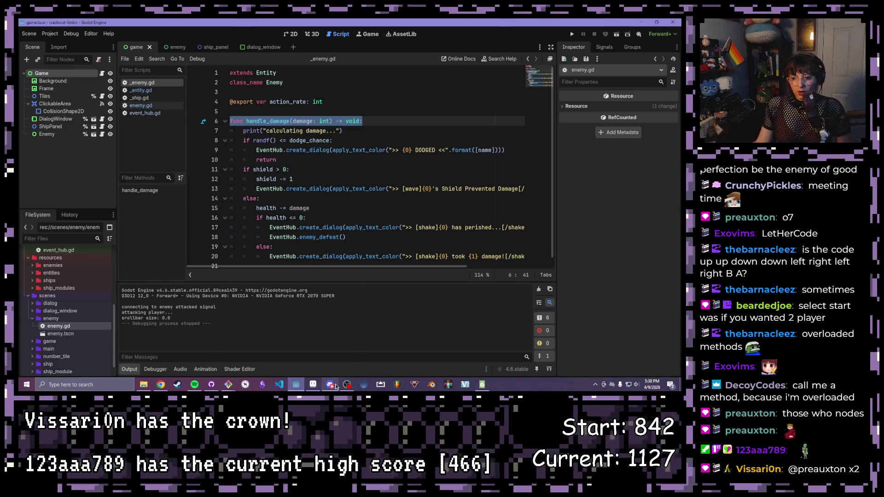
left_click(309, 389)
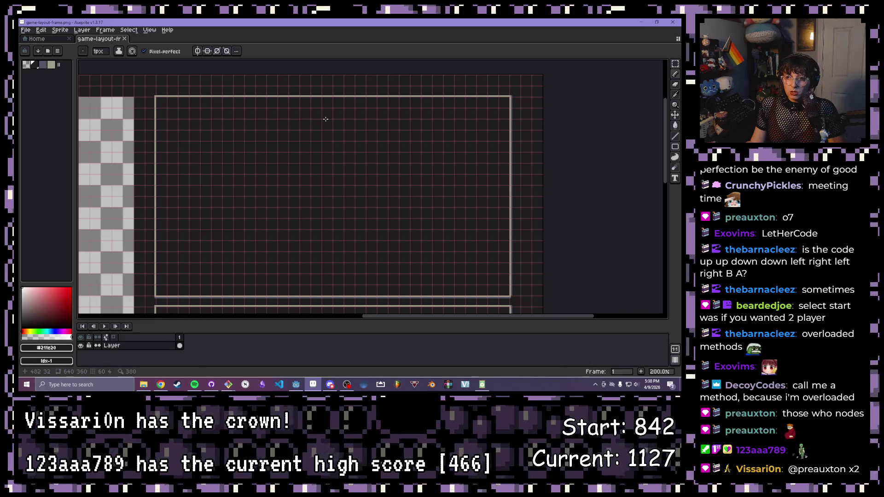
Step: Pick the yellow palette colour, add a new layer, zoom on the frame corner, and choose Rectangle
left_click(51, 65)
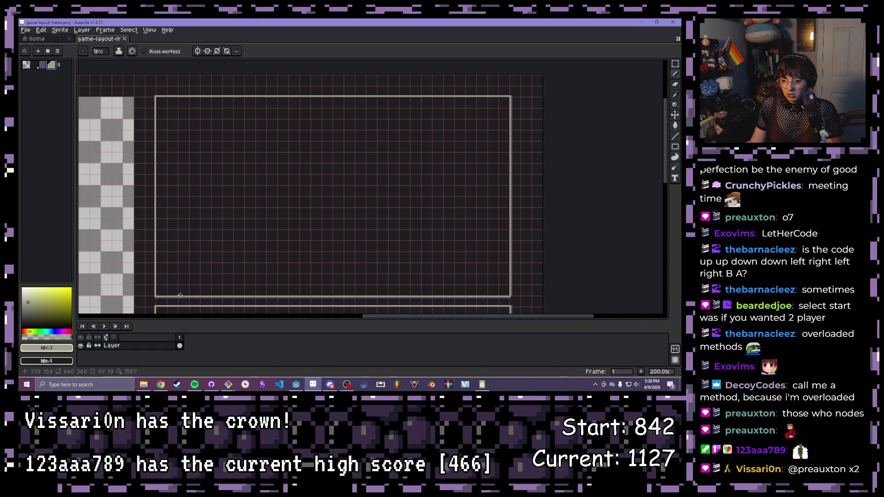
key("shift+n")
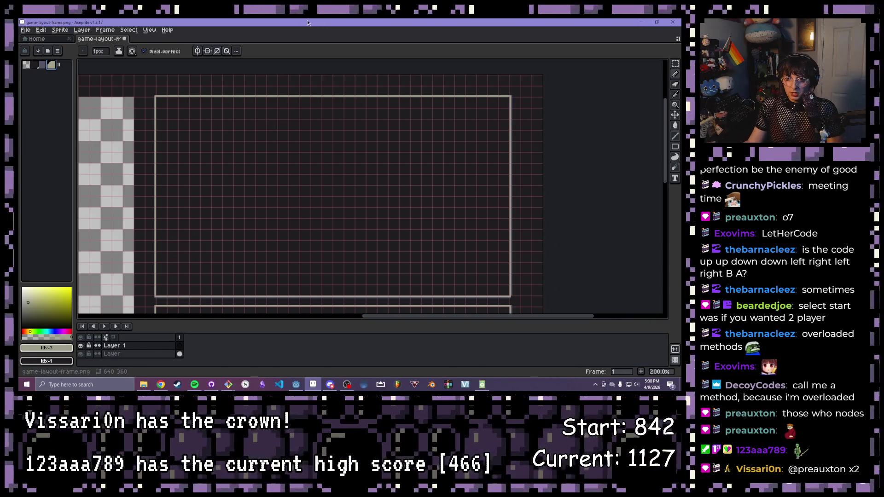
scroll(173, 112, "right", 3)
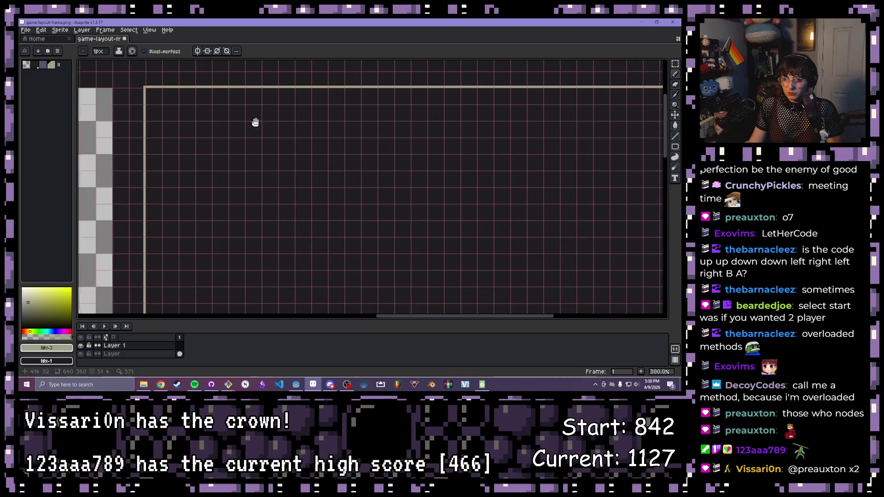
scroll(175, 113, "left", 1)
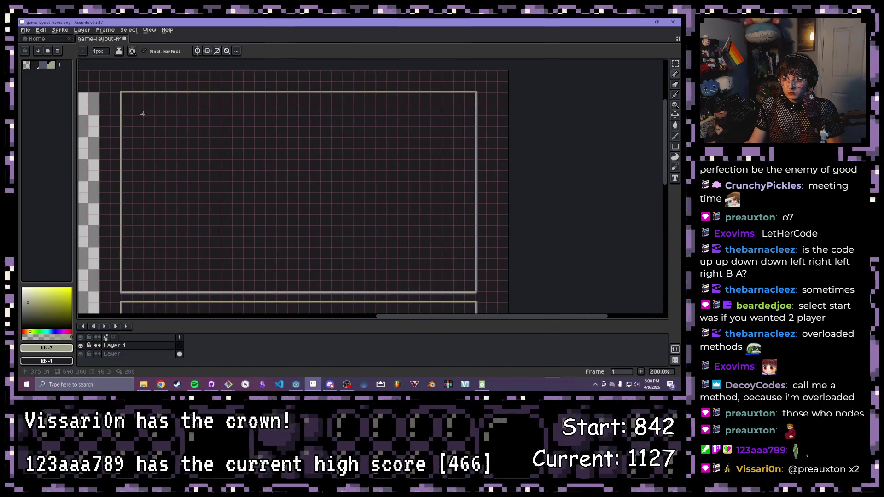
scroll(143, 114, "up", 1)
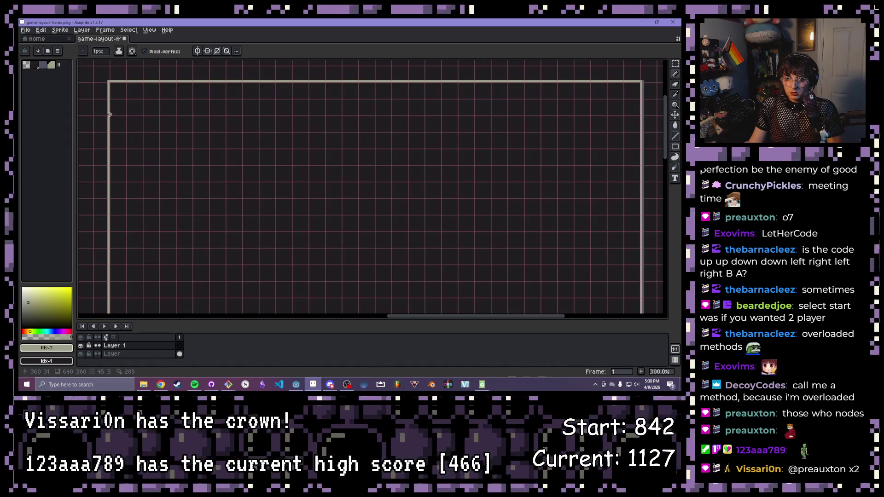
key("u")
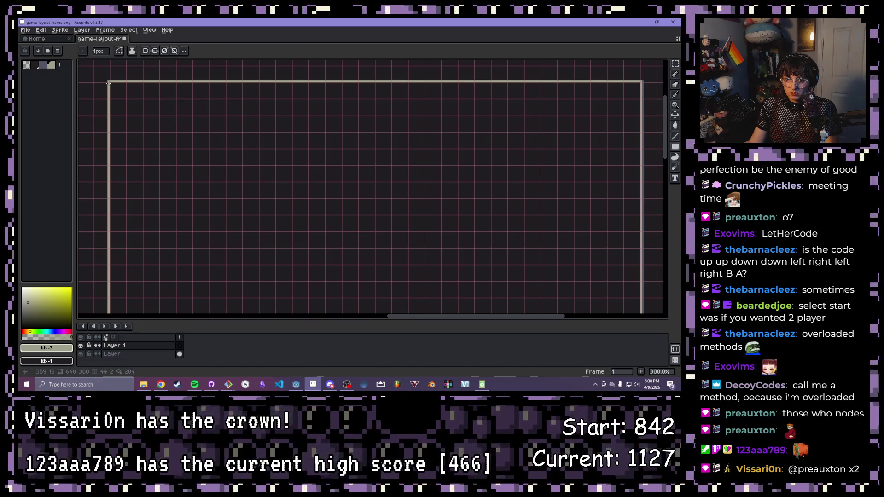
Step: Draw a filled beige bar along the top edge of the upper frame panel
mouse_move(111, 83)
left_mouse_down()
mouse_move(152, 96)
mouse_move(653, 123)
mouse_move(541, 124)
mouse_move(540, 134)
mouse_move(540, 115)
left_mouse_up()
scroll(511, 127, "down", 2)
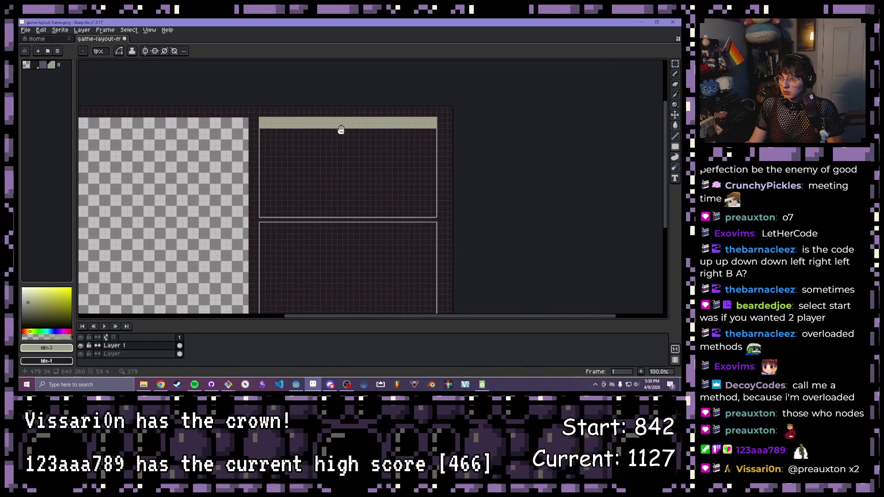
scroll(316, 128, "up", 1)
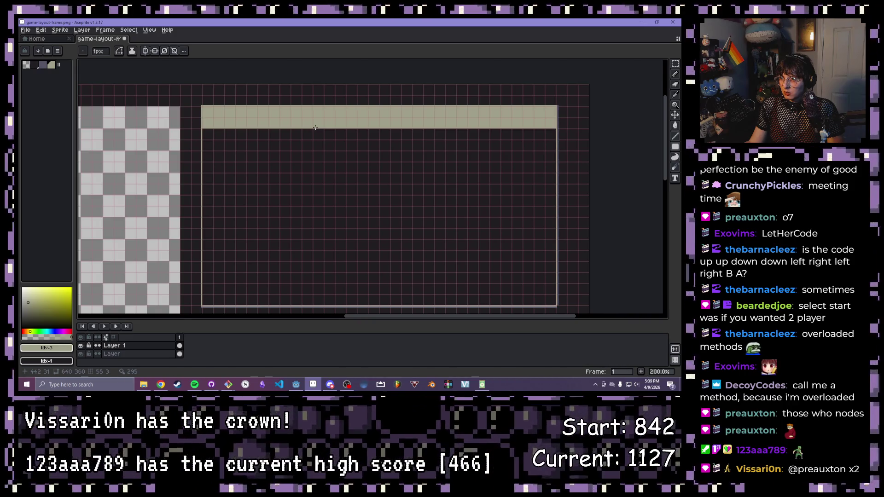
scroll(315, 127, "up", 1)
scroll(331, 124, "down", 1)
scroll(330, 123, "right", 3)
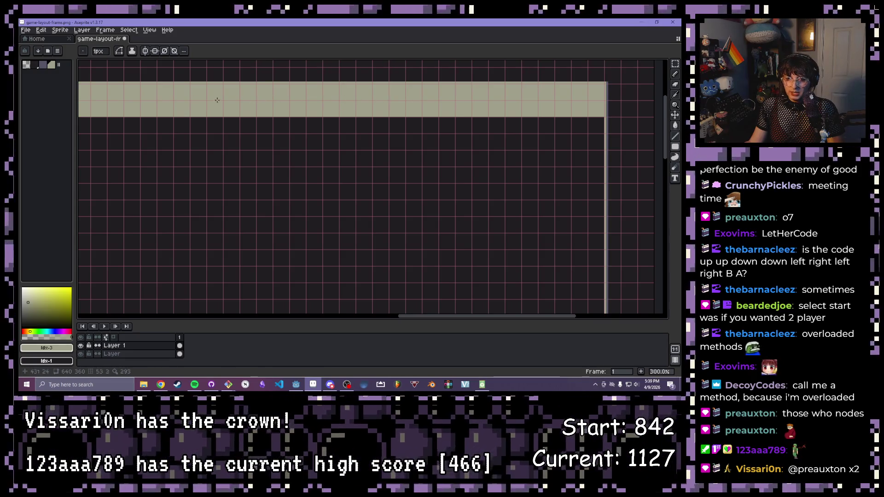
scroll(217, 100, "down", 1)
left_click_drag(181, 93, 228, 101)
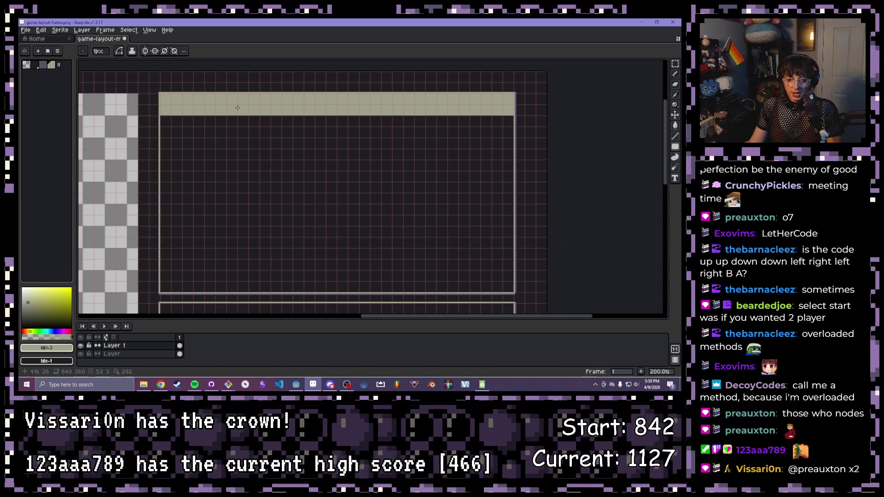
Step: Marquee-select the bar's lower strip and delete it, leaving a thinner band
key("m")
scroll(176, 110, "up", 1)
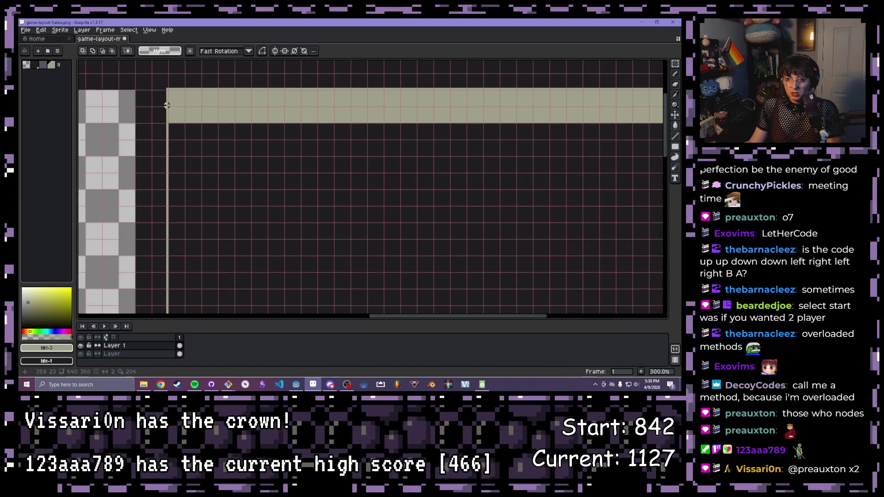
mouse_move(166, 106)
left_mouse_down()
mouse_move(530, 134)
mouse_move(563, 134)
mouse_move(560, 128)
left_mouse_up()
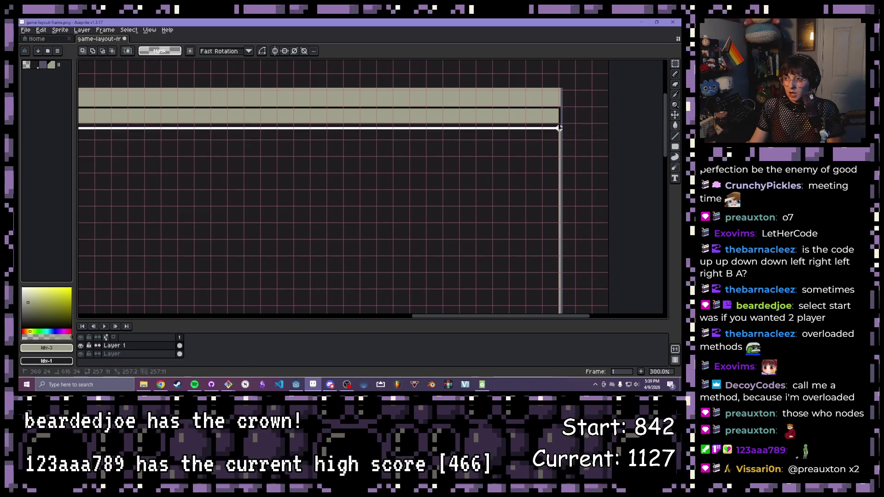
key("Delete")
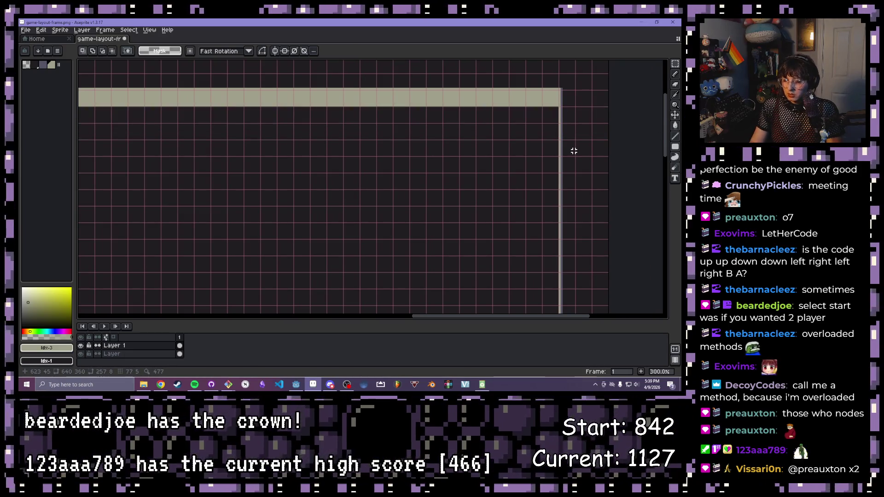
scroll(495, 158, "down", 2)
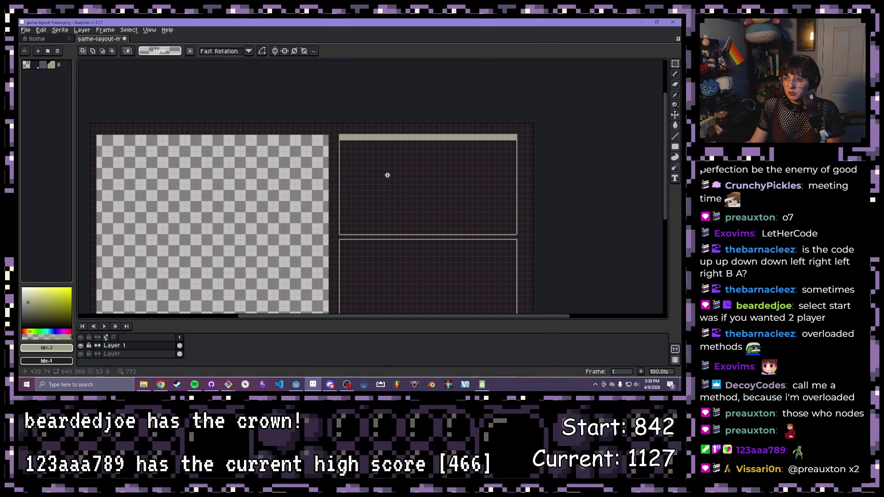
scroll(387, 175, "up", 1)
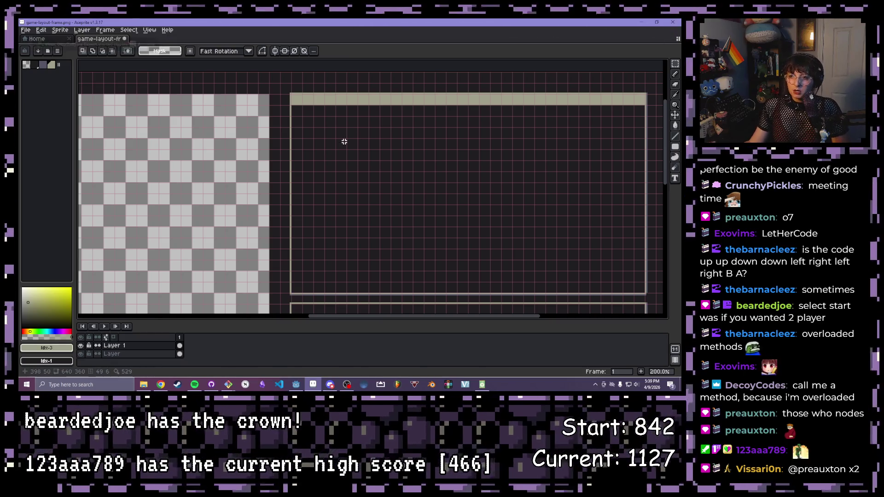
scroll(355, 140, "right", 3)
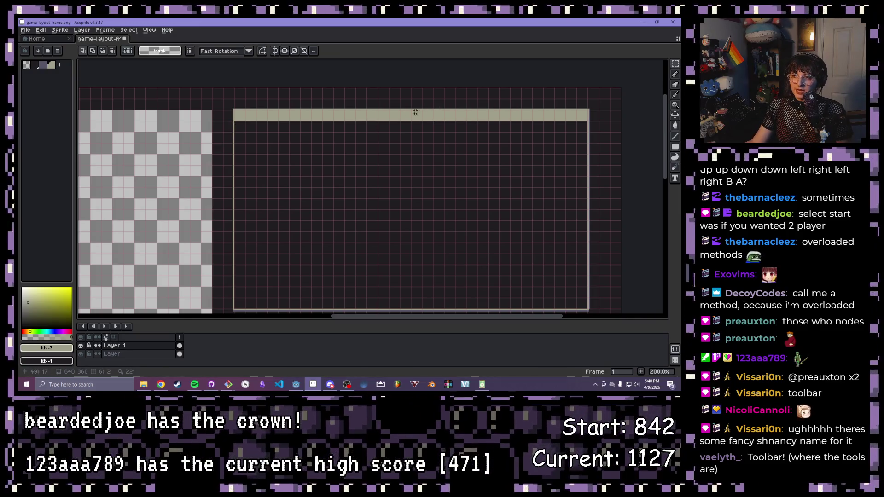
scroll(370, 123, "left", 1)
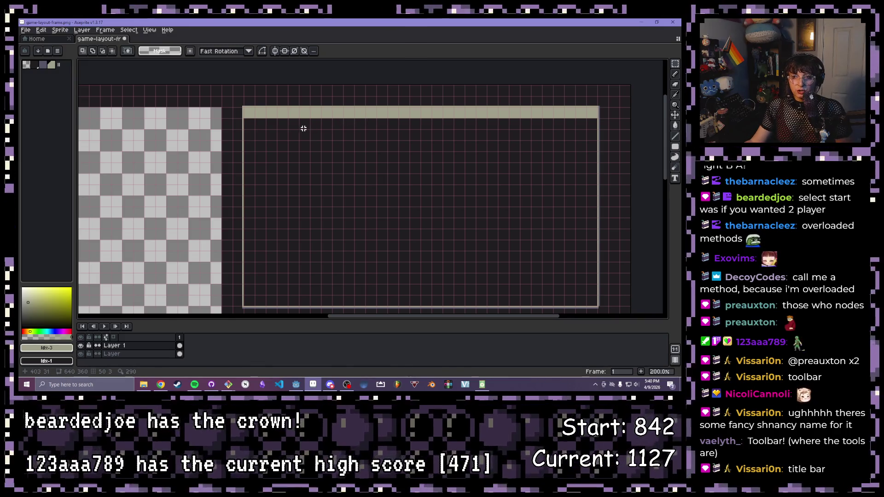
Step: Draw a filled beige block hanging under the title bar's left end
scroll(275, 139, "up", 1)
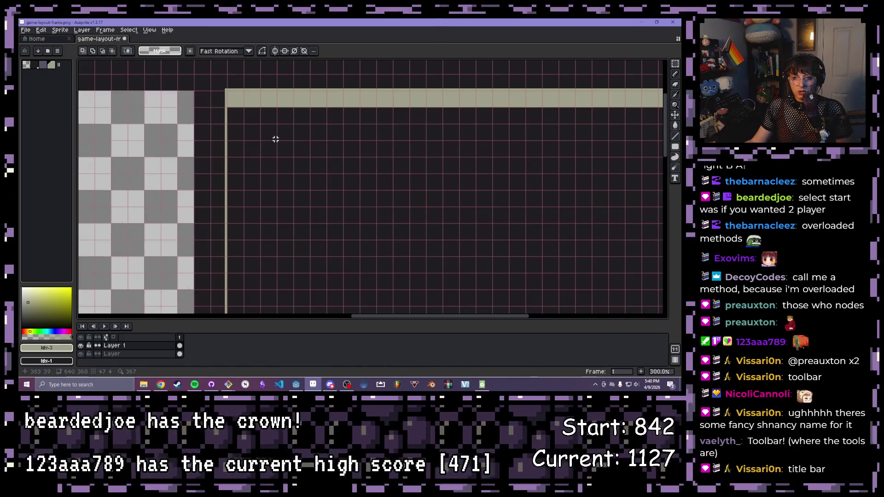
key("shift+u")
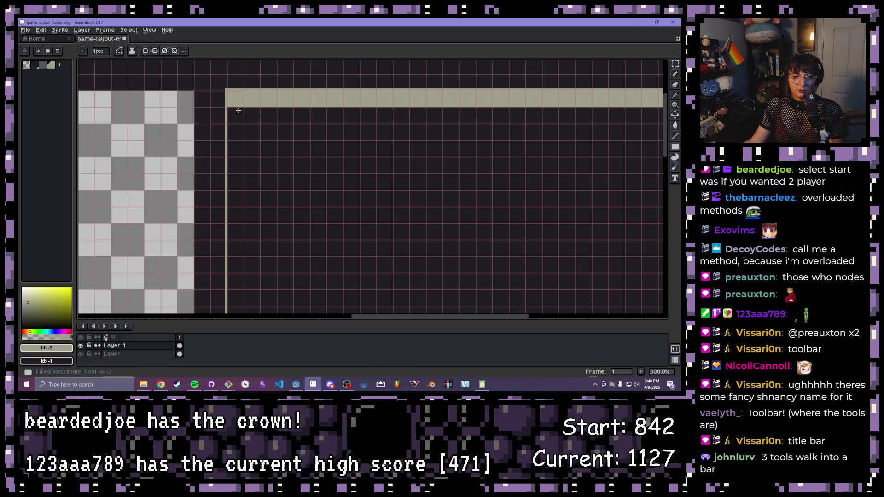
scroll(233, 115, "up", 1)
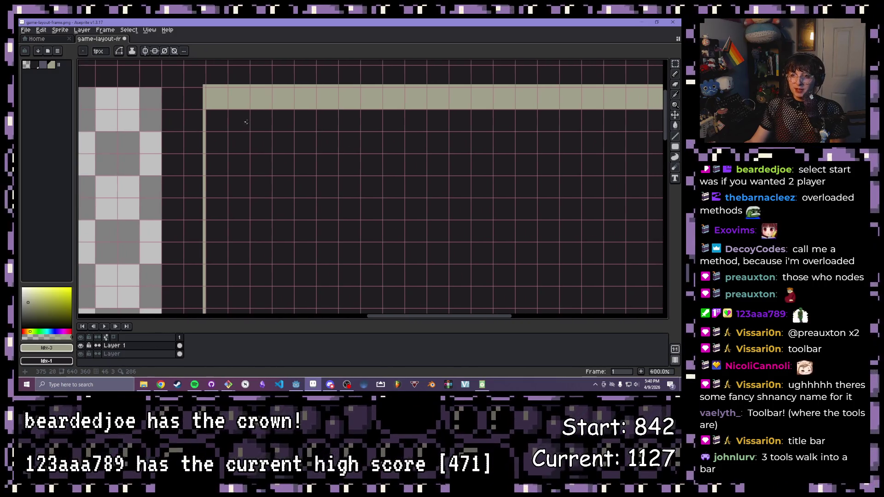
key("m")
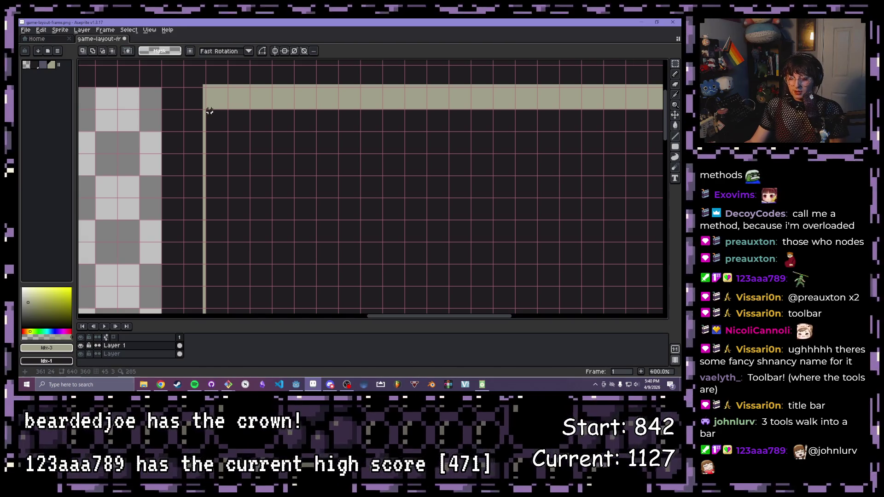
key("shift+u")
left_click_drag(208, 112, 249, 151)
scroll(302, 153, "down", 2)
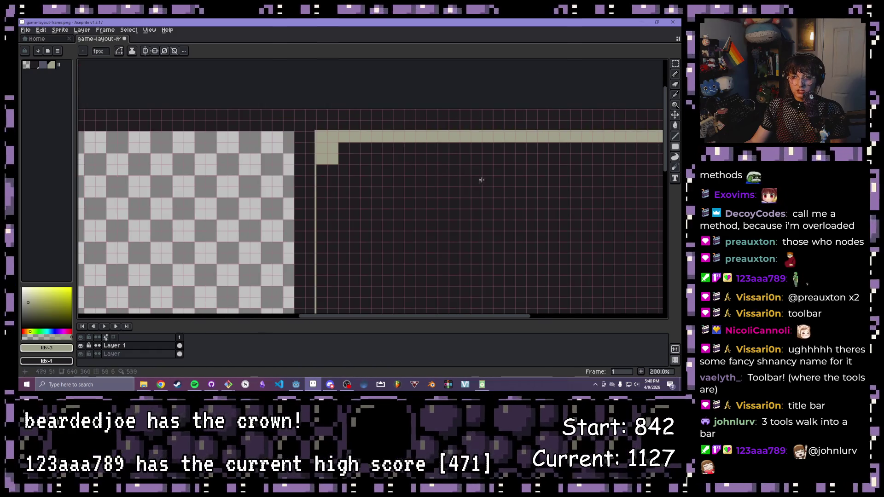
Step: Draw a matching filled block under the right end and check both corners
scroll(428, 138, "up", 3)
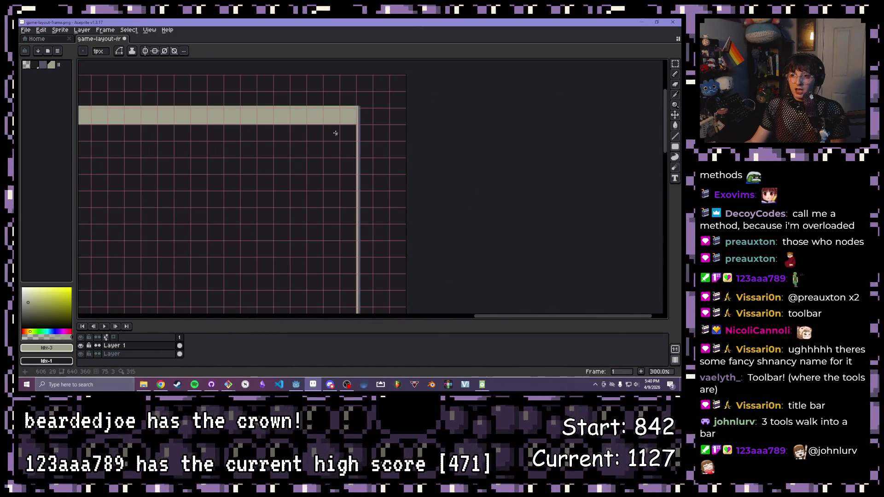
mouse_move(317, 121)
left_mouse_down()
mouse_move(367, 150)
mouse_move(369, 171)
left_mouse_up()
scroll(281, 146, "down", 1)
scroll(250, 139, "down", 2)
left_click_drag(263, 120, 359, 120)
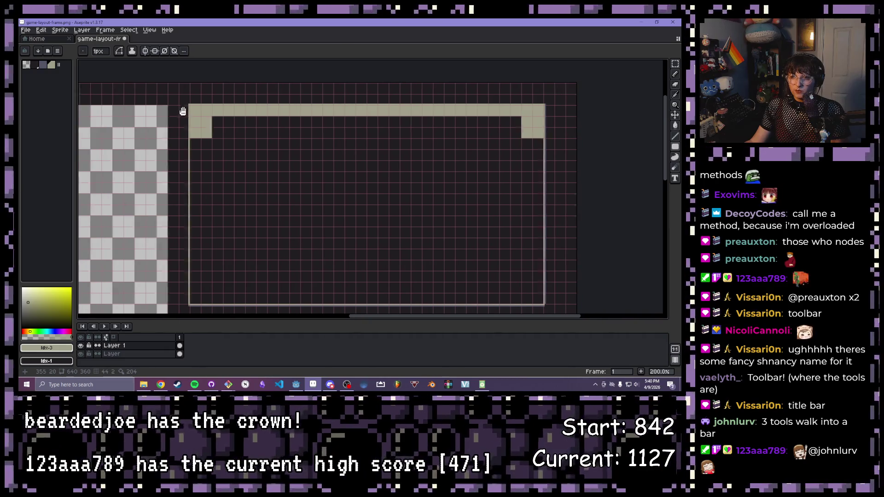
scroll(321, 153, "up", 2)
left_click_drag(321, 154, 295, 151)
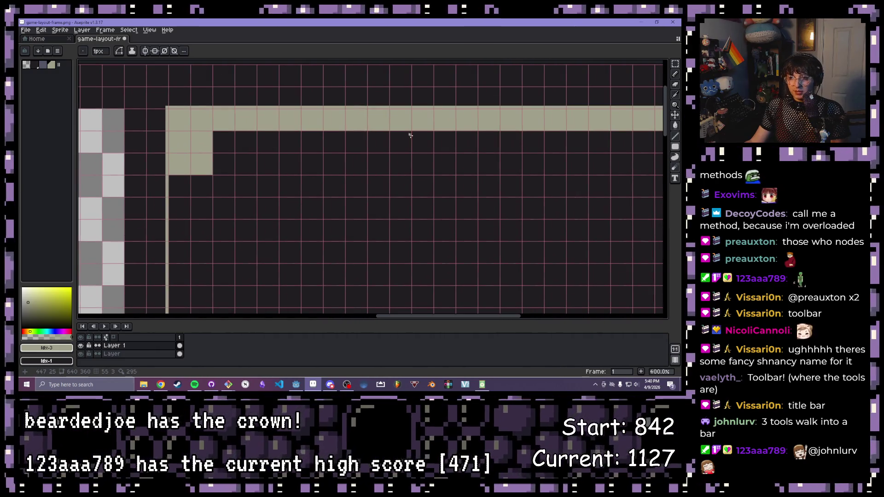
scroll(325, 126, "down", 1)
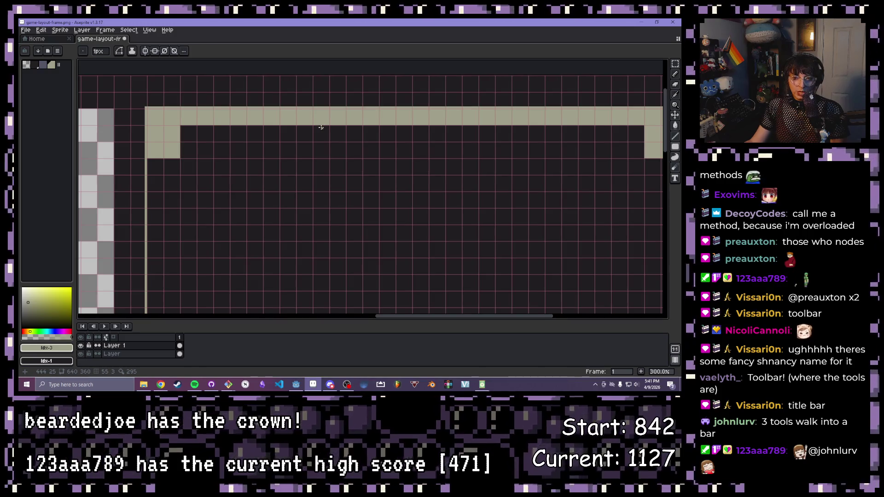
left_click_drag(321, 127, 271, 124)
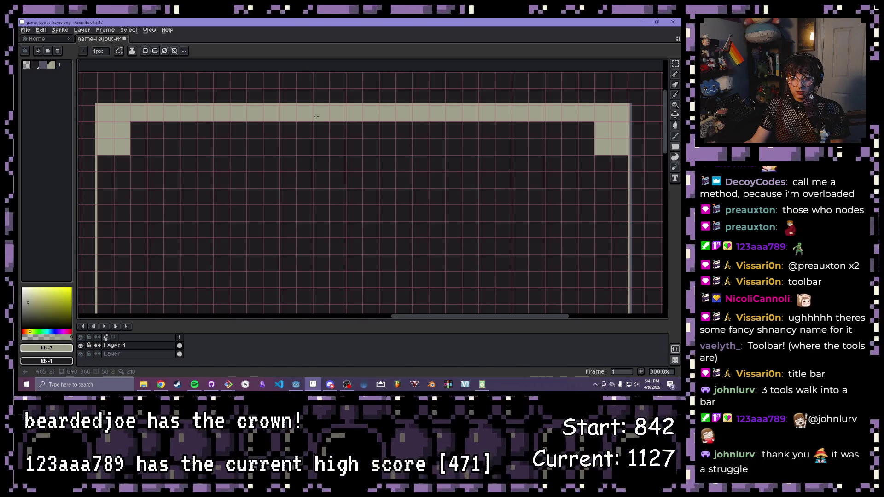
scroll(166, 173, "up", 2)
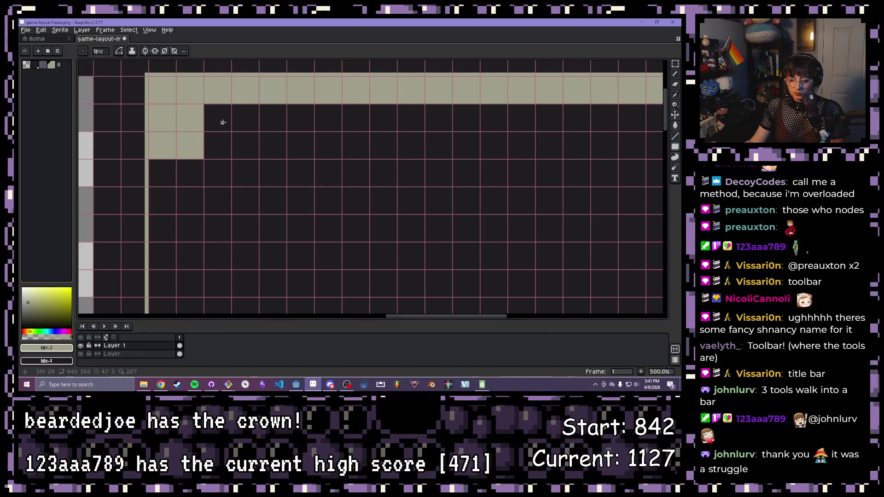
Step: Erase a diagonal across the left corner block and delete the beige triangle beside it
key("e")
left_click_drag(202, 133, 177, 160)
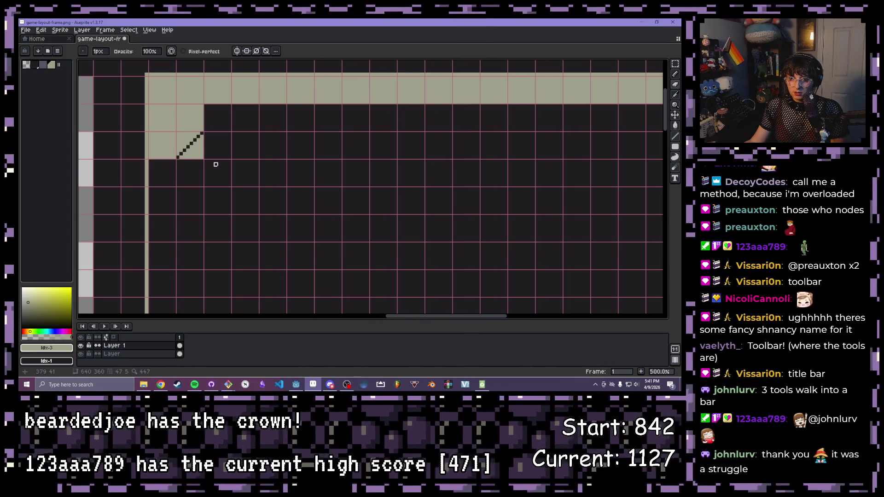
scroll(207, 164, "up", 1)
key("w")
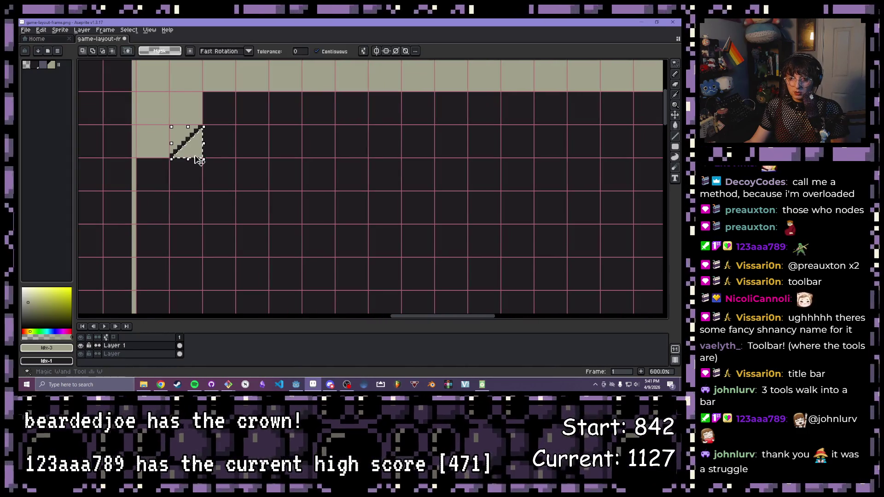
left_click(198, 152)
key("Delete")
scroll(199, 155, "down", 4)
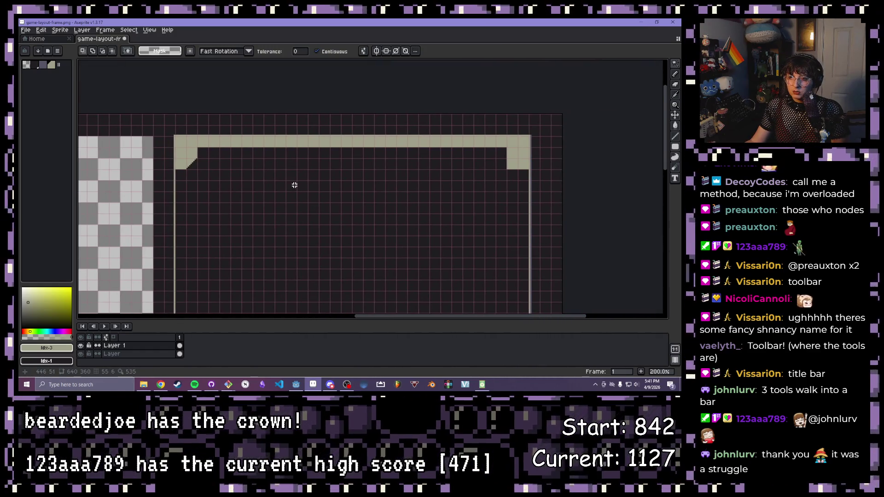
scroll(341, 188, "down", 4)
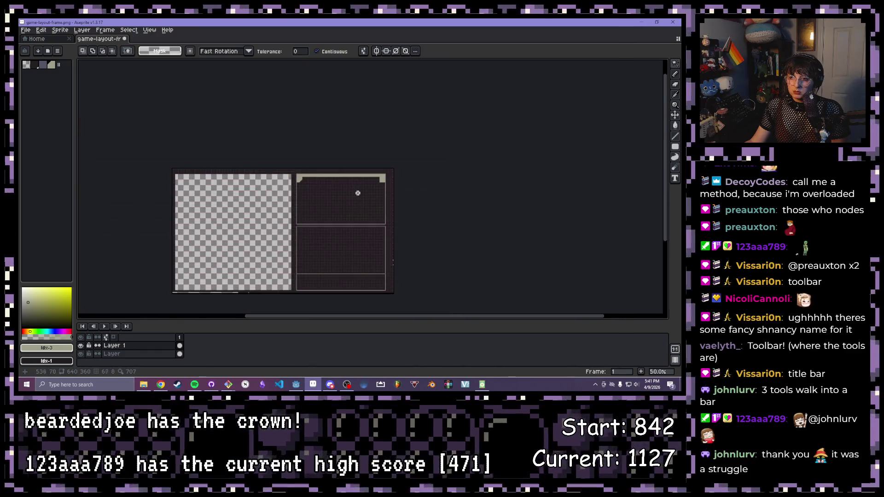
scroll(297, 184, "up", 5)
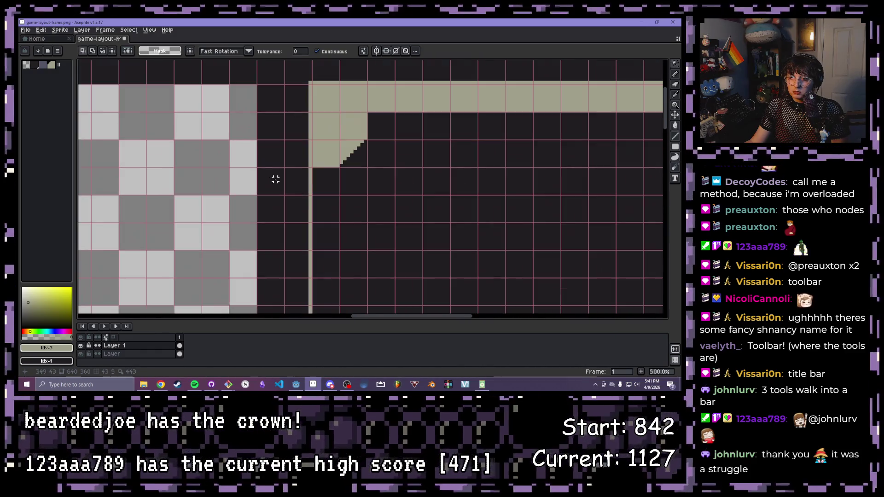
Step: Pencil a straight stair-step diagonal line from the corner's end
key("b")
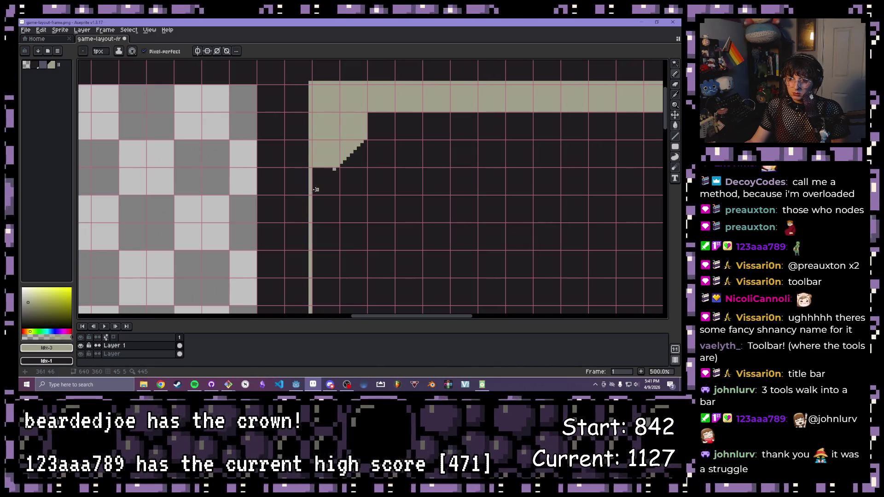
left_click(315, 193, "shift")
key("ctrl+z")
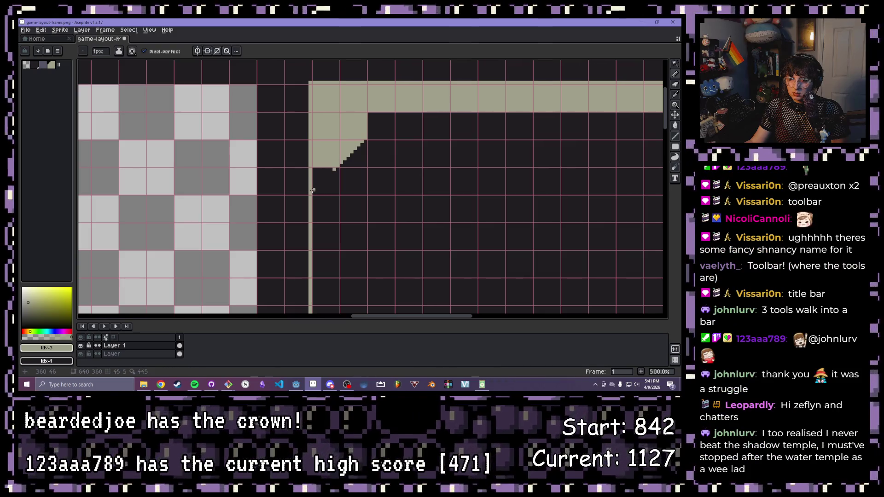
left_click(313, 192, "shift")
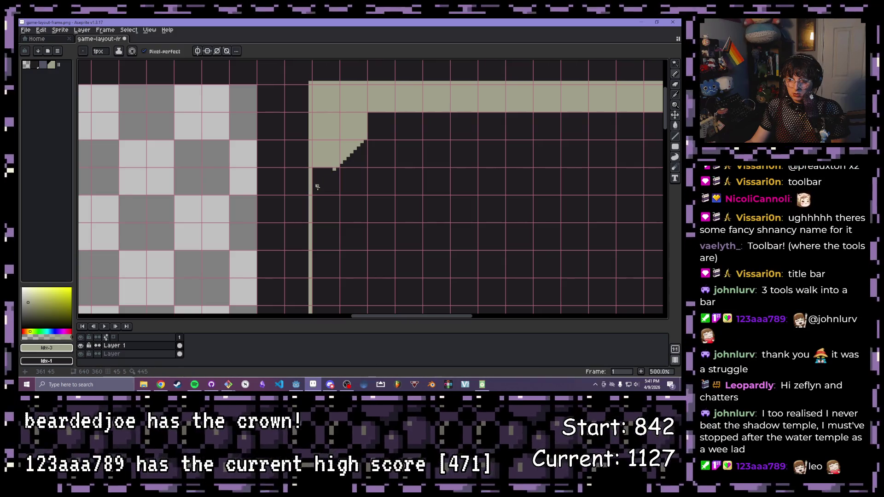
key("shift")
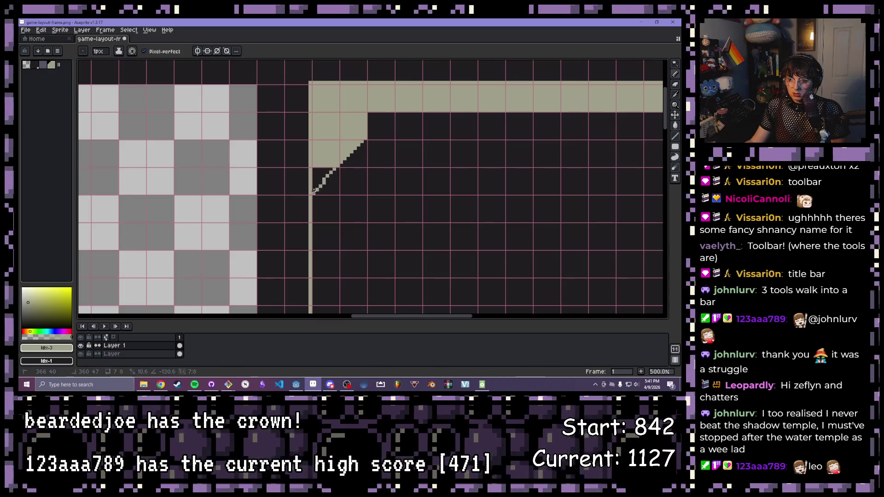
left_click(313, 190, "shift")
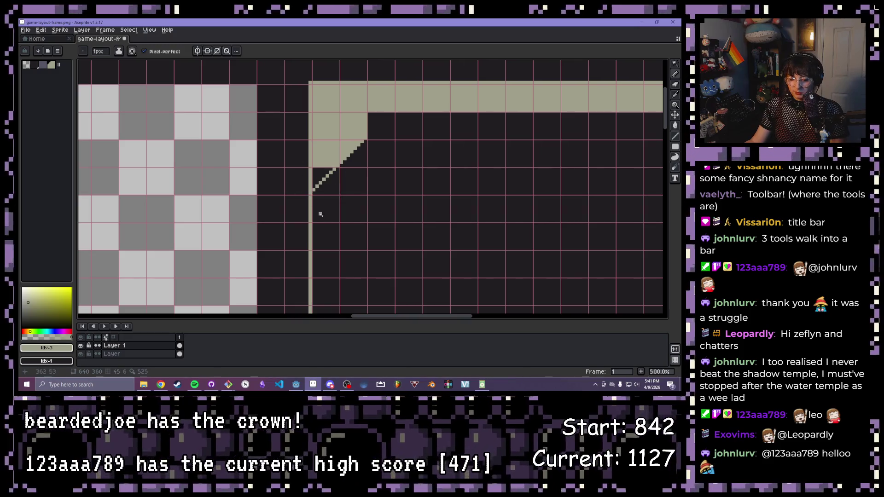
Step: Seal the diagonal's outline and fill the dark pocket beside it with tan
key("g")
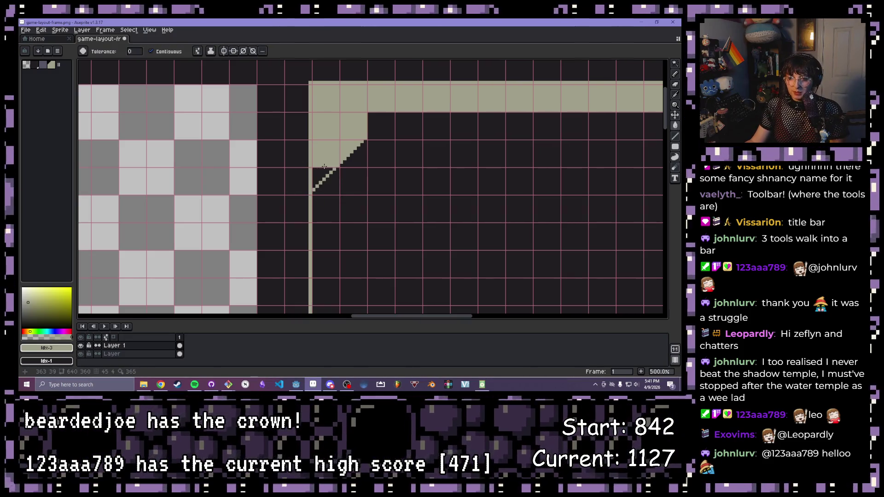
left_click(325, 172)
key("ctrl+z")
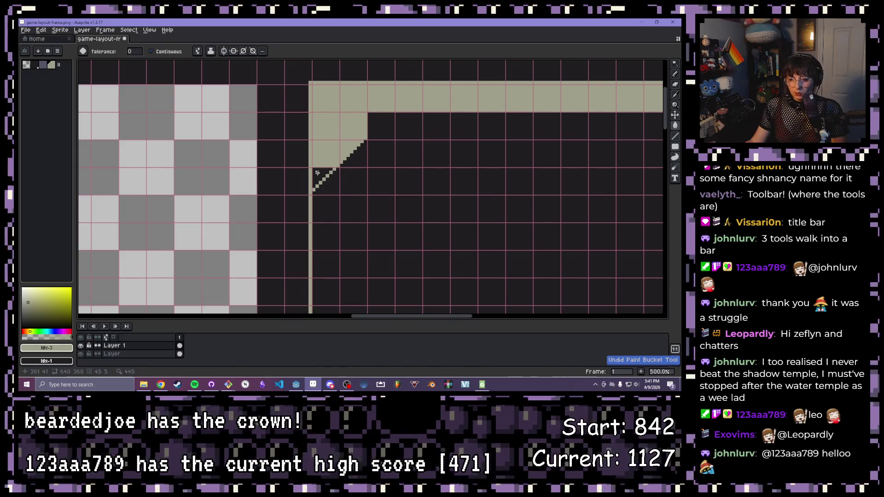
key("b")
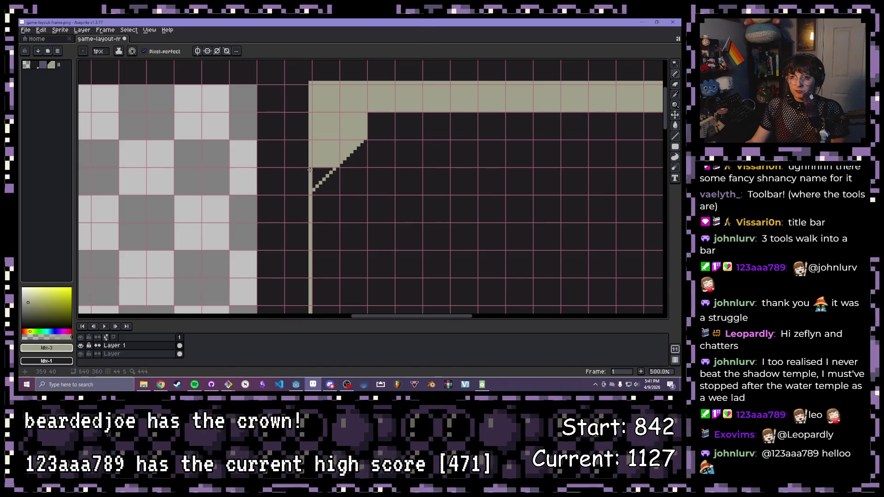
mouse_move(324, 168)
left_mouse_down()
mouse_move(332, 168)
mouse_move(313, 187)
left_mouse_up()
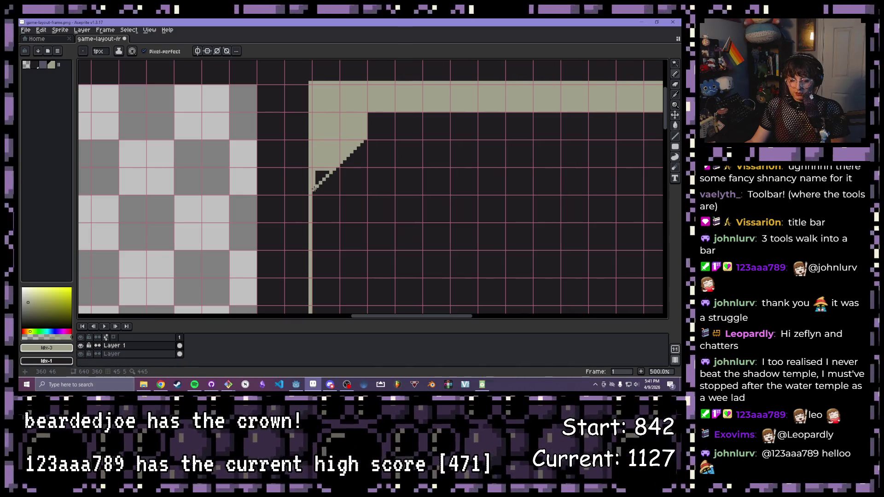
key("g")
left_click(318, 176)
scroll(493, 207, "down", 3)
mouse_move(493, 207)
left_mouse_down()
mouse_move(396, 209)
mouse_move(426, 181)
mouse_move(403, 181)
left_mouse_up()
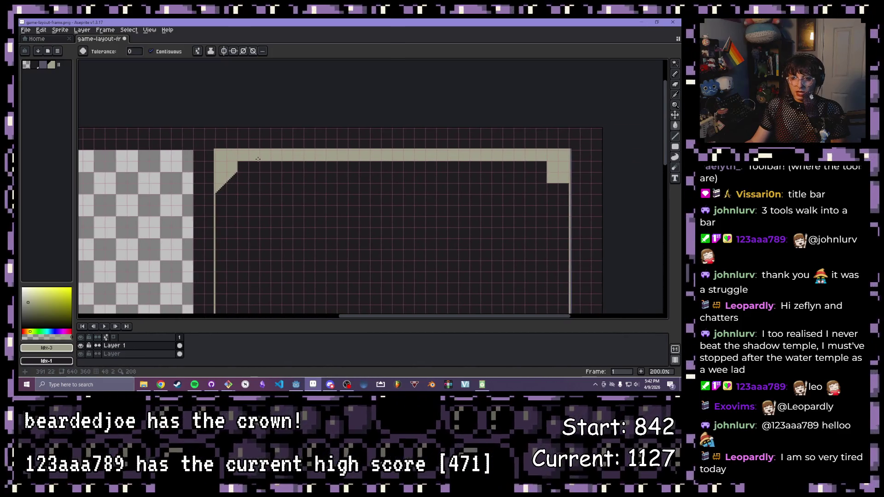
scroll(256, 159, "up", 6)
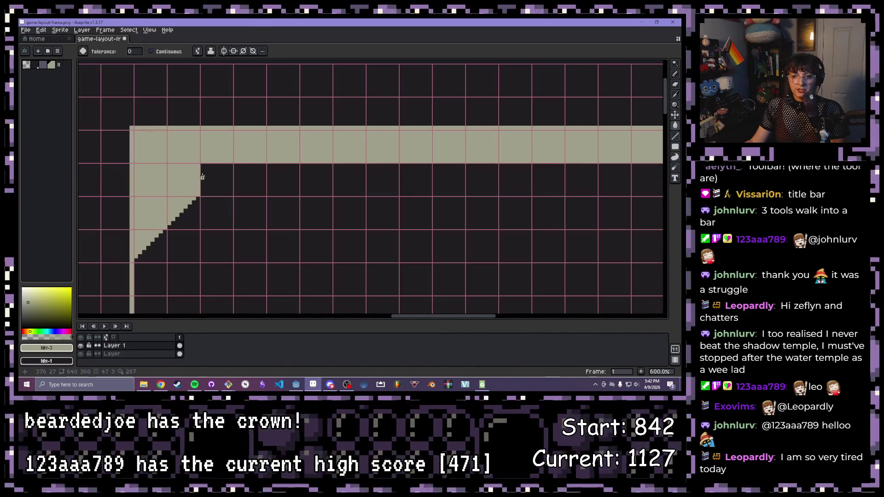
Step: Draw a 45° diagonal up from the corner, try a beige notch fill, then undo it
key("b")
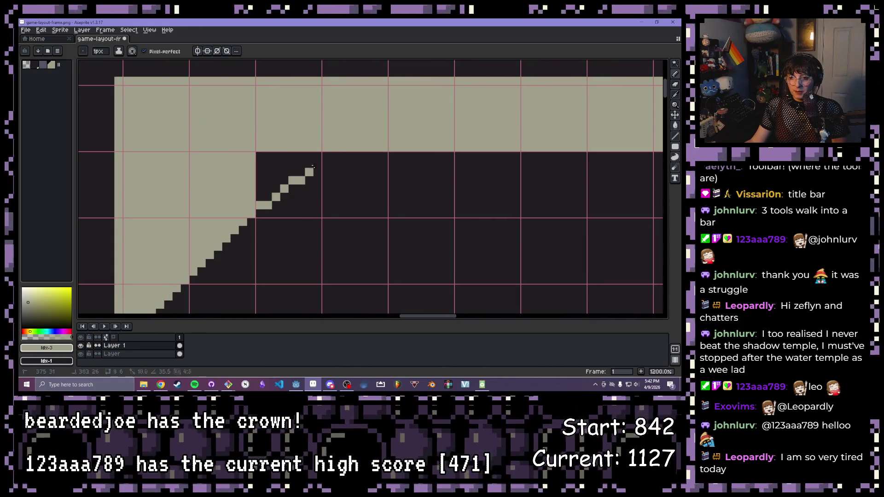
left_click(304, 155, "shift")
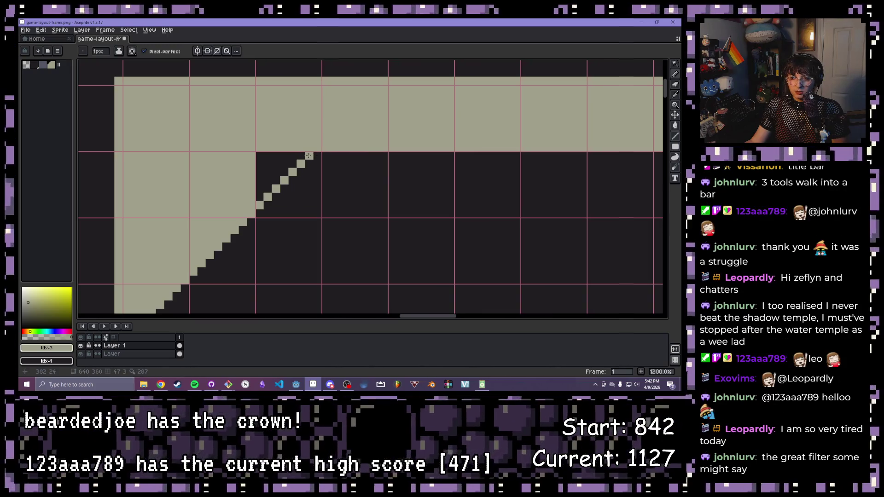
left_click(308, 156, "shift")
mouse_move(262, 166)
left_mouse_down()
mouse_move(260, 195)
mouse_move(261, 161)
mouse_move(307, 155)
left_mouse_up()
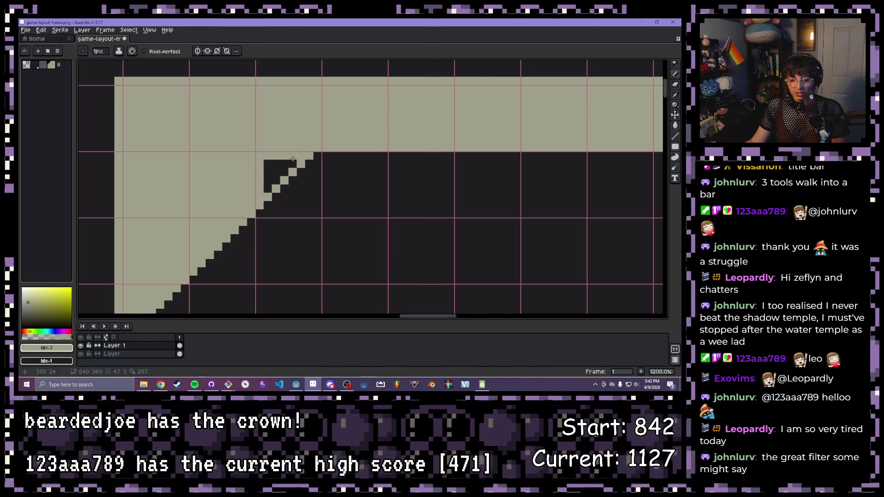
key("g")
left_click(270, 169)
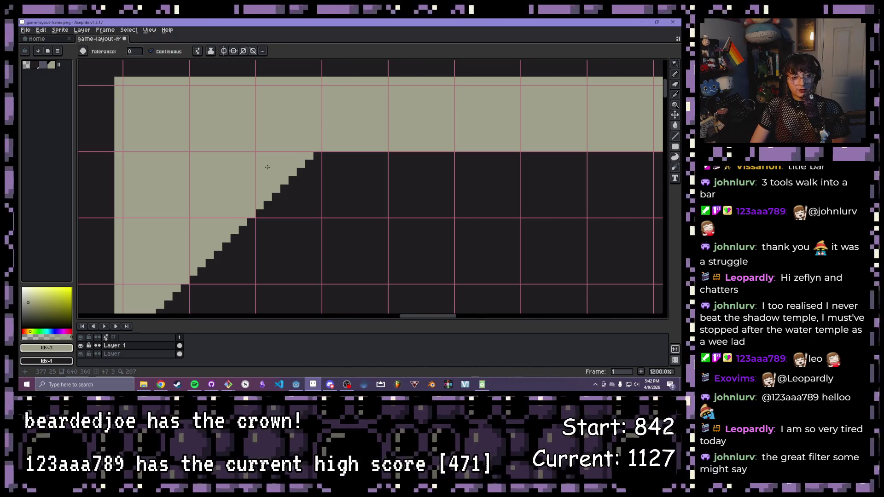
scroll(267, 166, "down", 8)
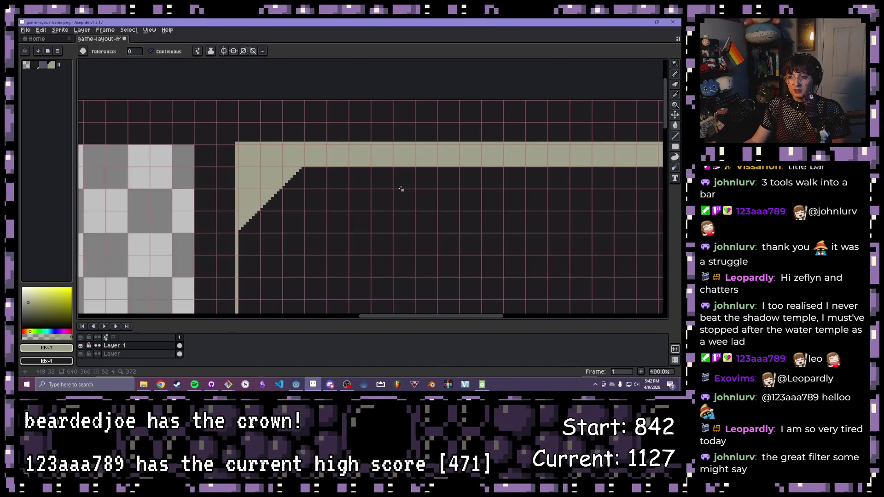
scroll(410, 190, "up", 1)
left_click_drag(410, 189, 327, 184)
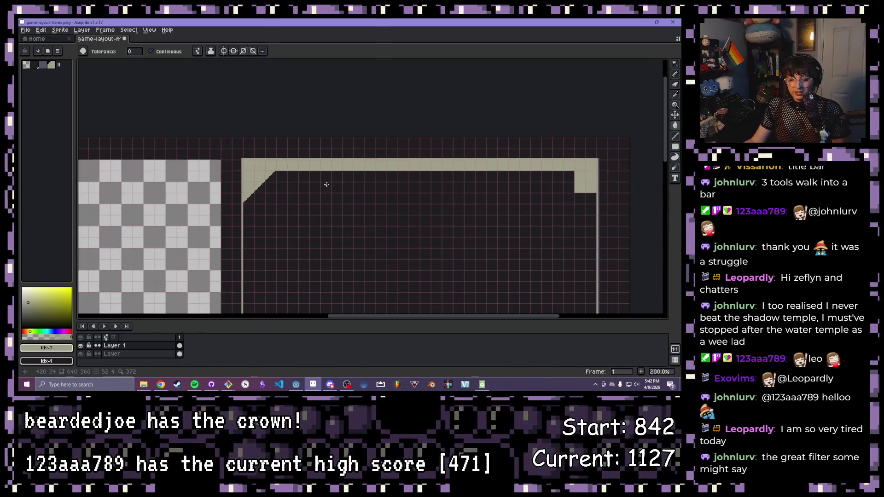
key("ctrl+z")
key("ctrl+z")
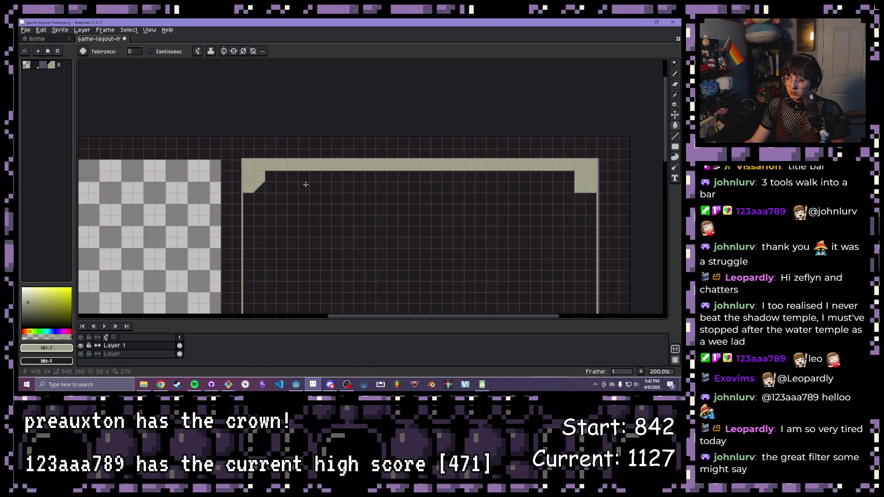
scroll(240, 158, "up", 1)
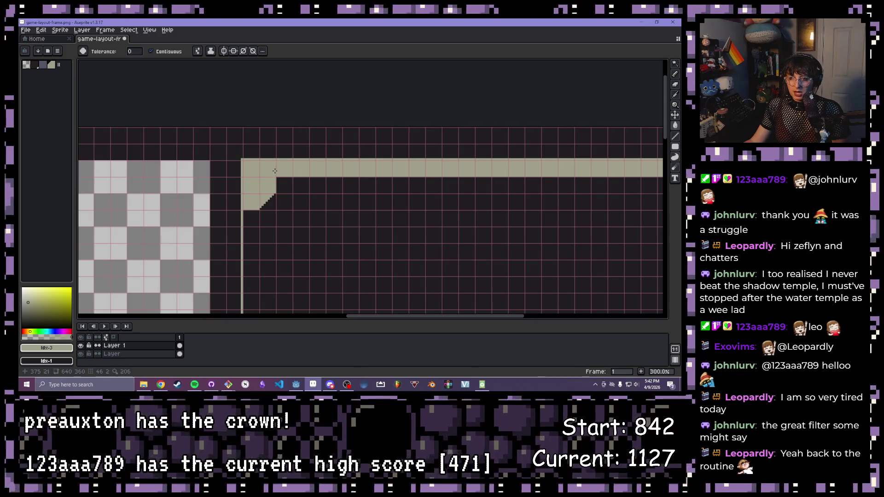
Step: Select the tapered corner piece and move it 7 pixels right
key("m")
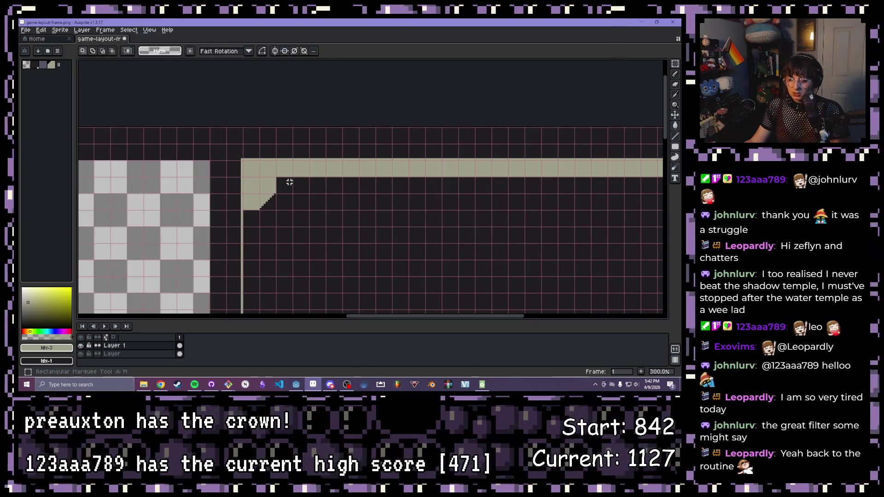
left_click_drag(258, 176, 278, 211)
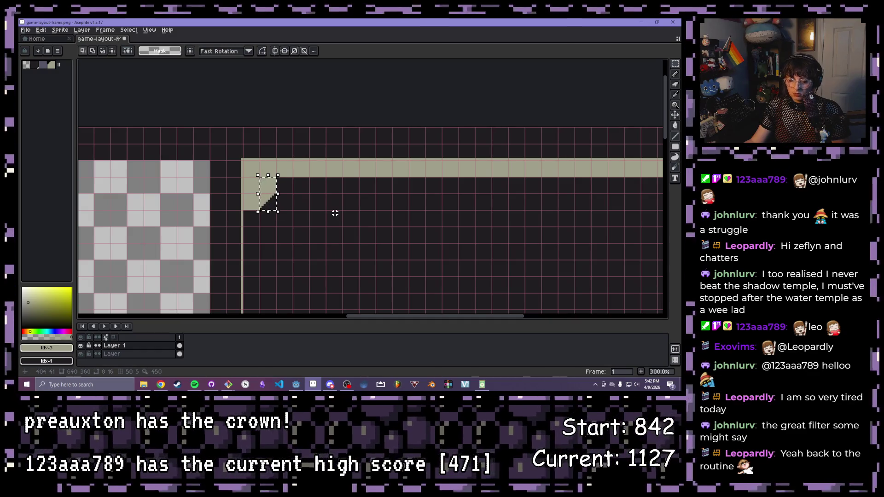
key("Right")
key("Right")
key("Right")
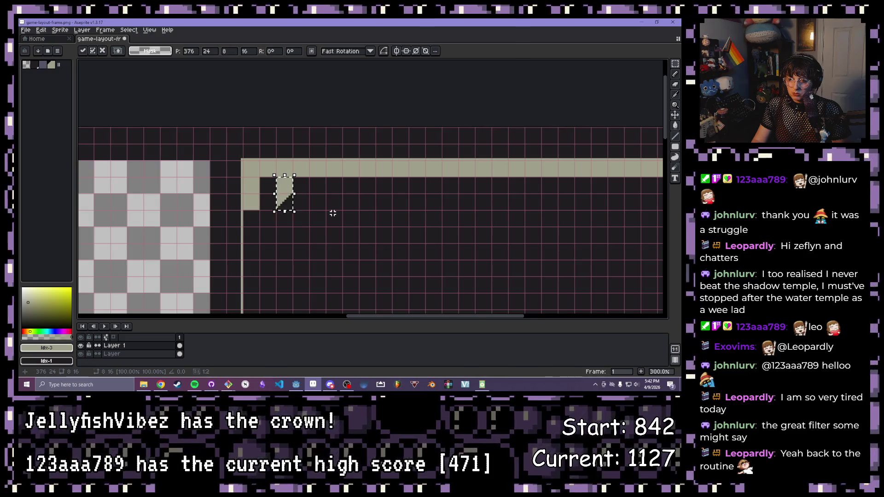
key("Right")
key("Right")
key("Right")
key("Right")
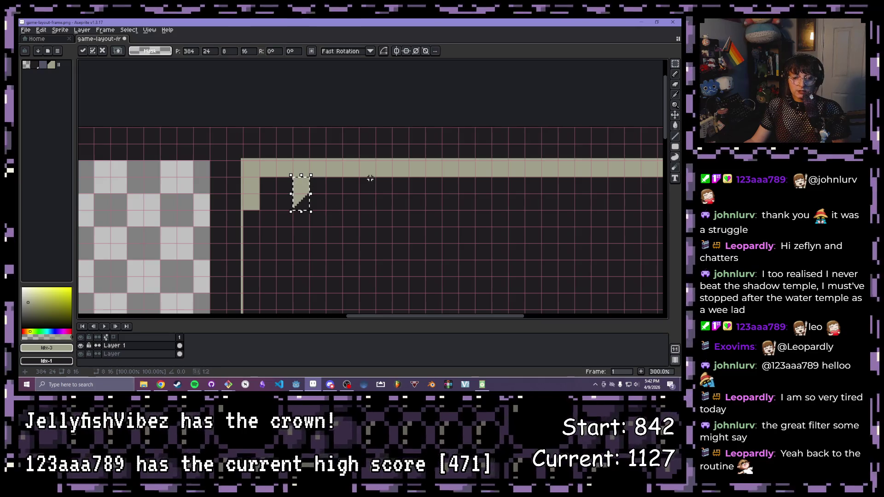
key("Return")
scroll(301, 198, "up", 3)
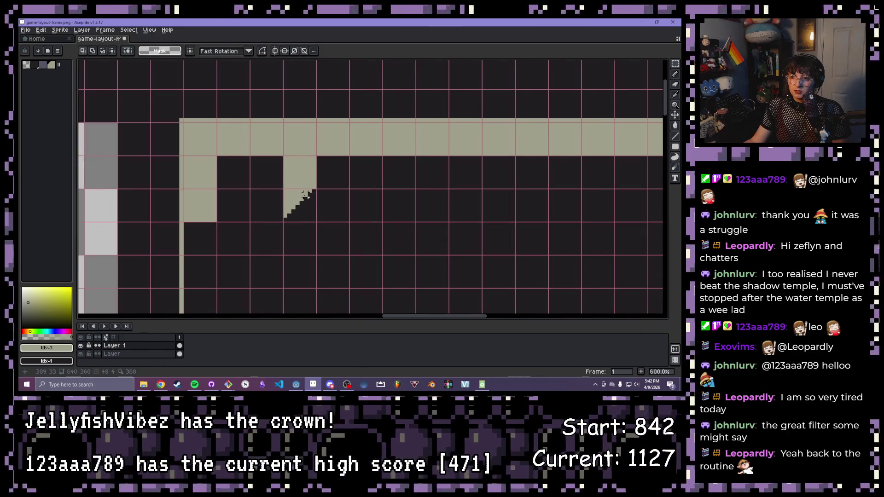
Step: Extend the diagonal staircase down-left and fill the inner gap with beige
key("b")
mouse_move(296, 206)
left_mouse_down()
mouse_move(286, 220)
mouse_move(225, 218)
left_mouse_up()
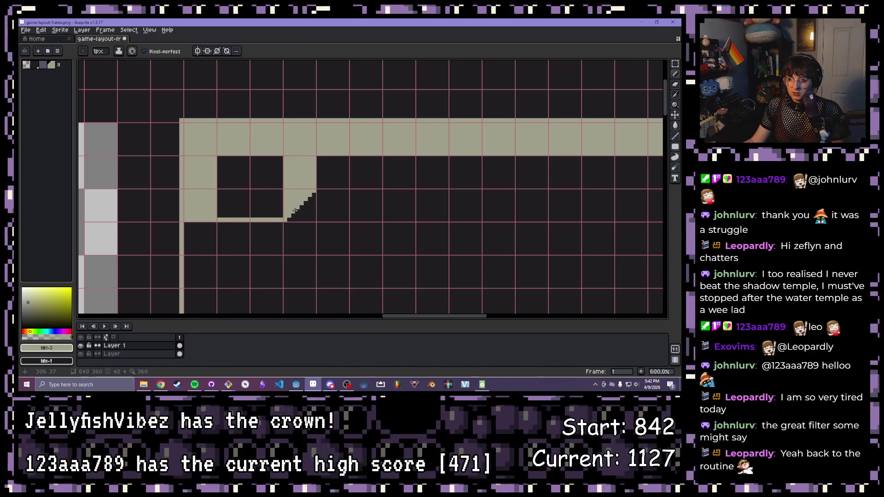
key("g")
left_click(268, 193)
scroll(434, 233, "down", 5)
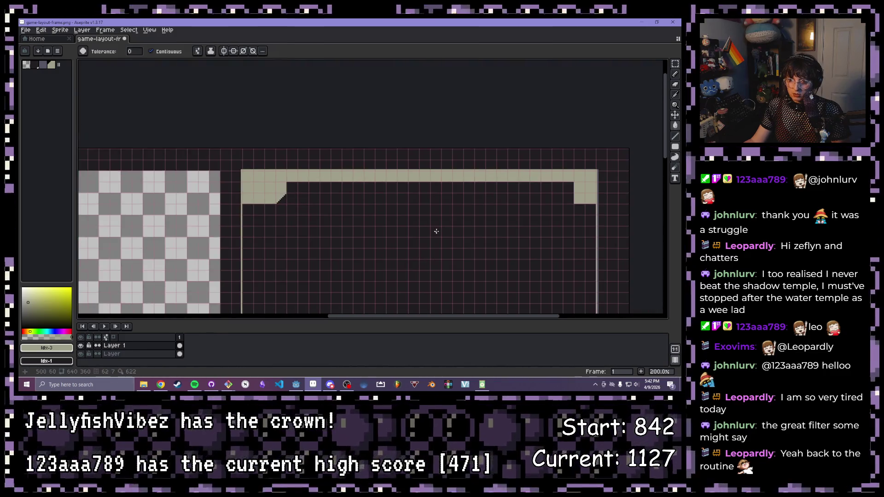
Step: Draw a 45° diagonal from the staircase corner and fill the dark triangle above it
scroll(429, 230, "down", 2)
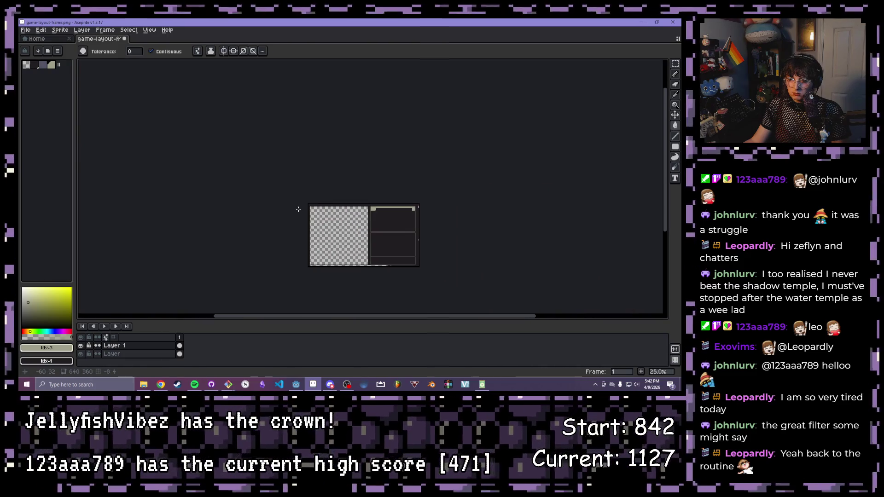
scroll(382, 210, "up", 2)
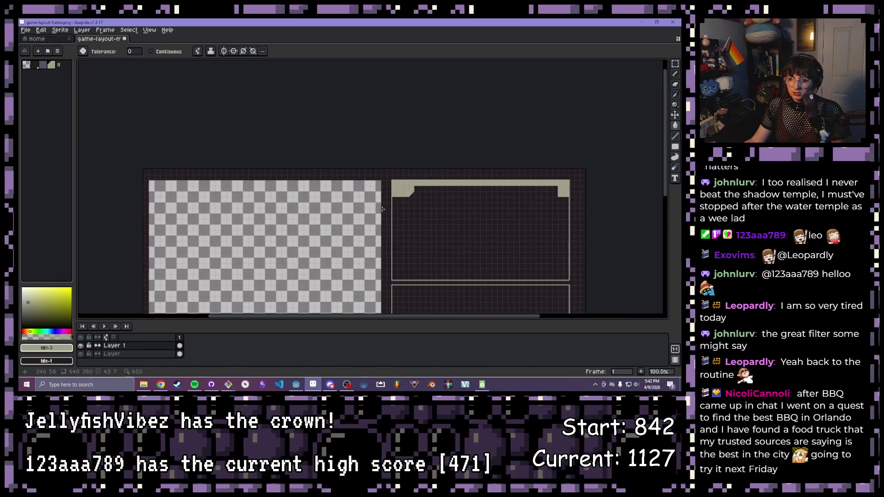
scroll(482, 214, "up", 4)
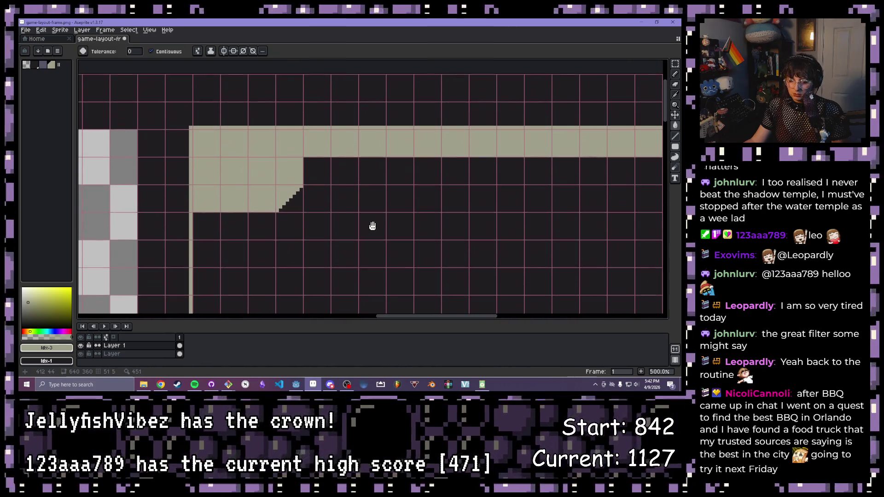
key("b")
left_click_drag(304, 184, 328, 160)
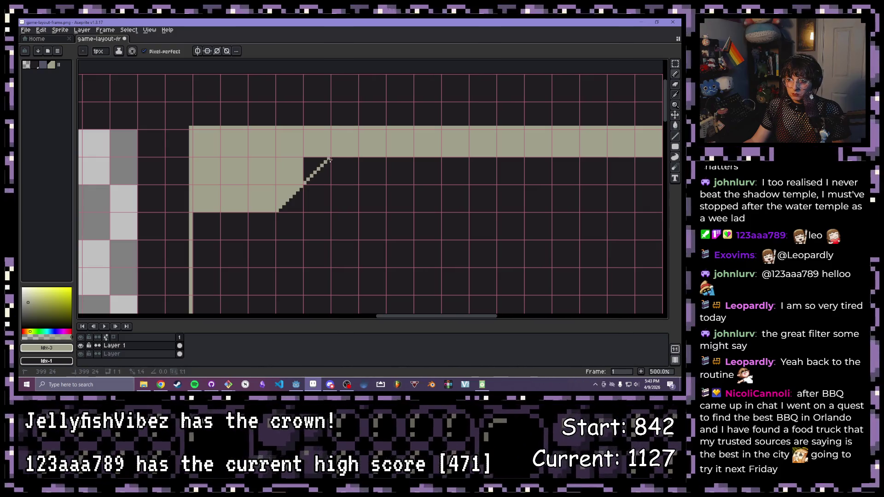
key("g")
left_click(315, 163)
scroll(482, 218, "down", 5)
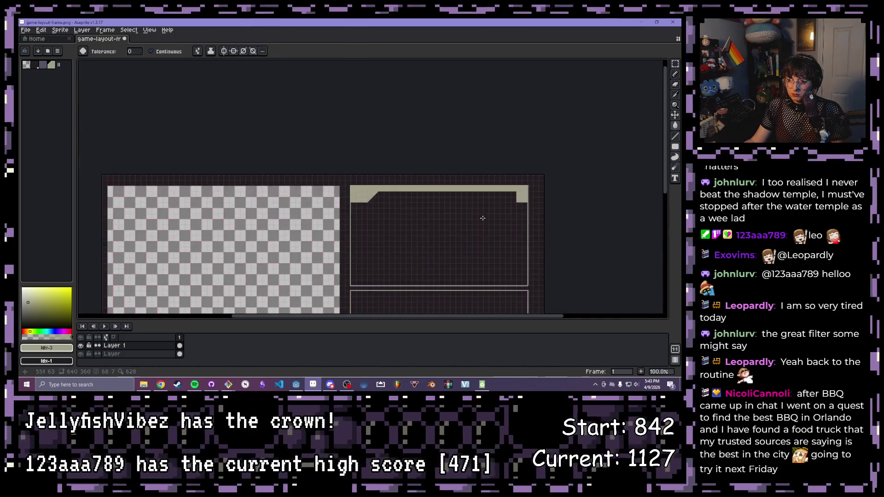
scroll(482, 219, "up", 2)
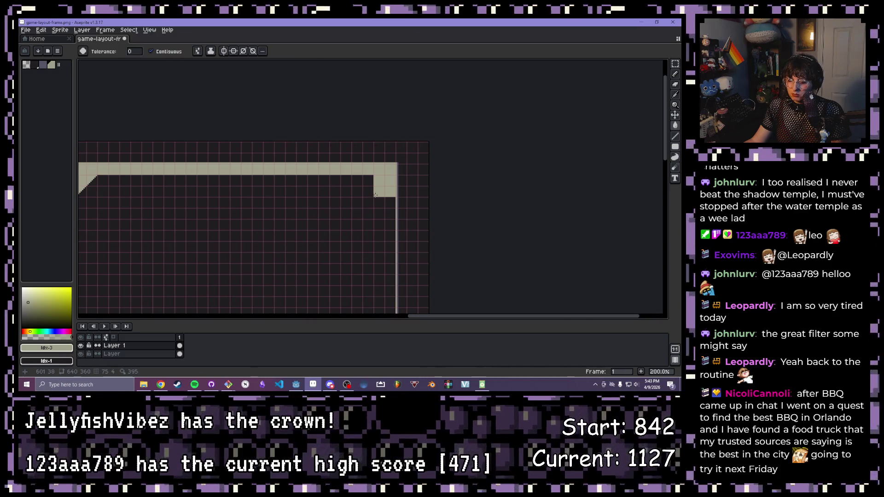
Step: Delete the grey block at the bar's right corner and open the sprite preview (F7)
key("m")
scroll(376, 194, "up", 4)
left_click_drag(331, 212, 397, 150)
key("Delete")
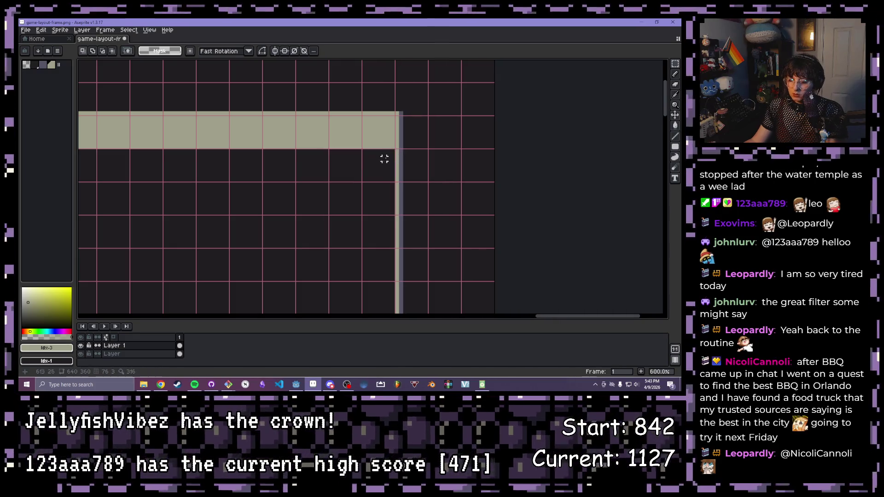
scroll(384, 159, "down", 5)
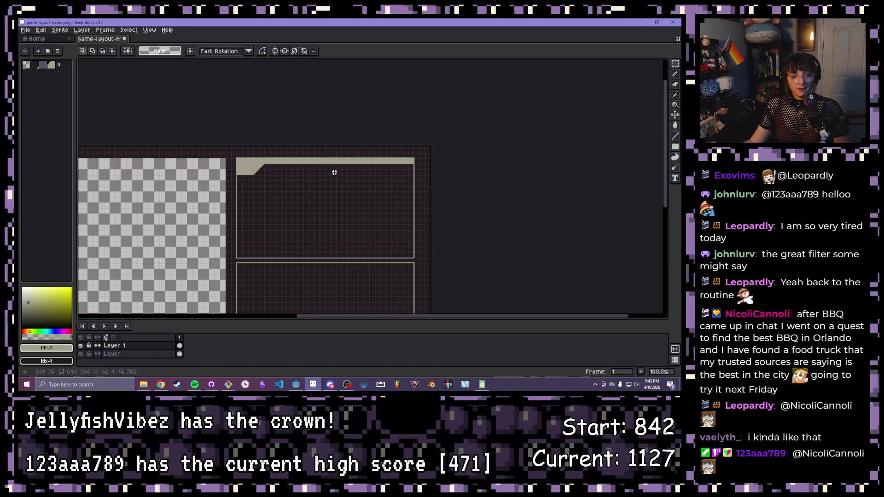
scroll(334, 172, "up", 2)
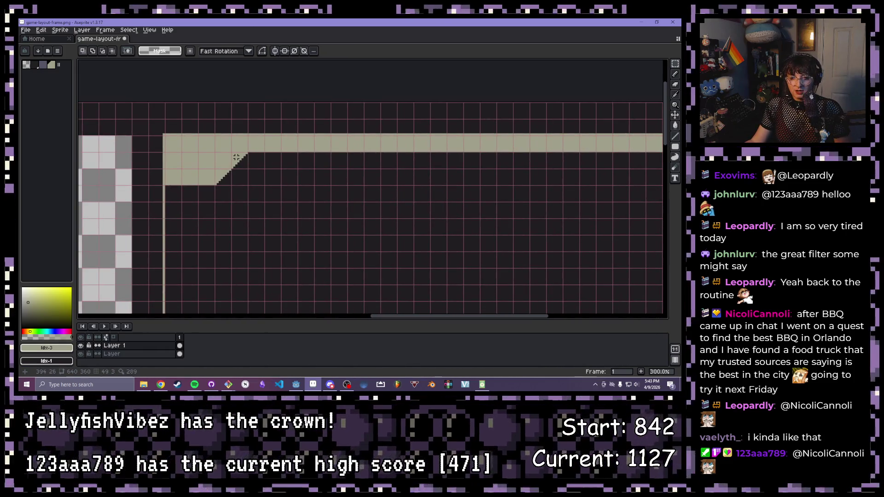
scroll(236, 158, "down", 3)
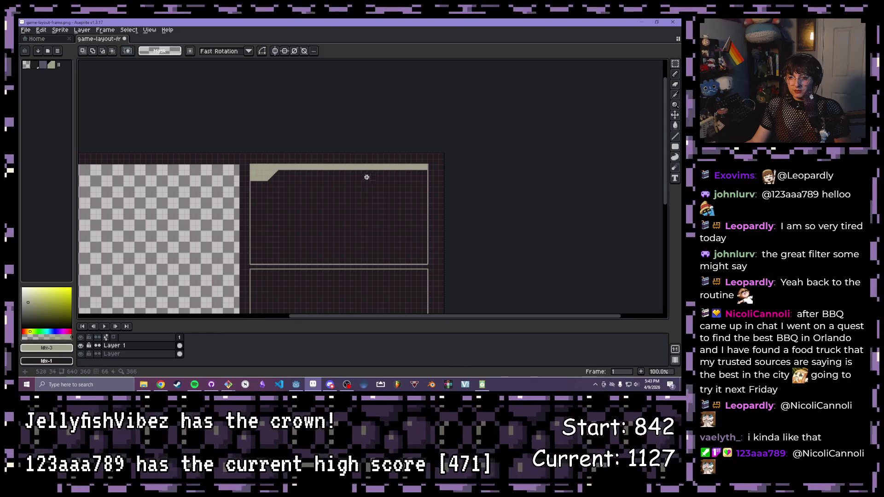
scroll(287, 153, "down", 1)
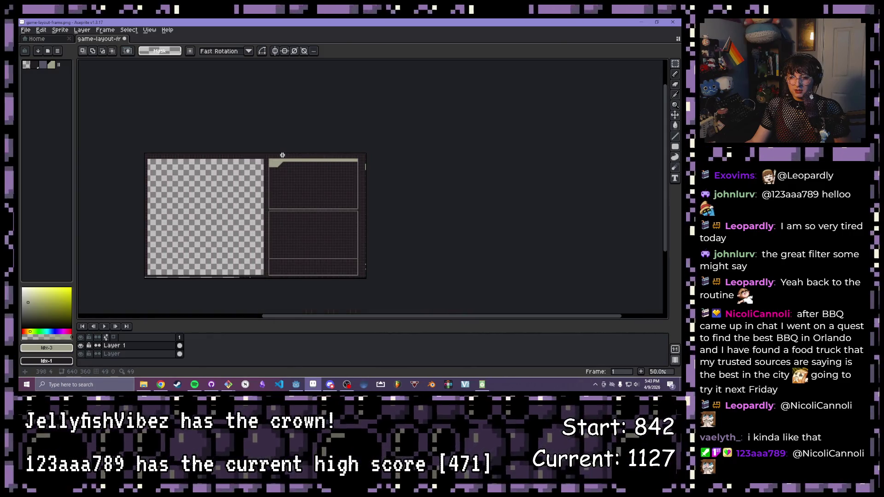
scroll(253, 155, "left", 2)
key("F7")
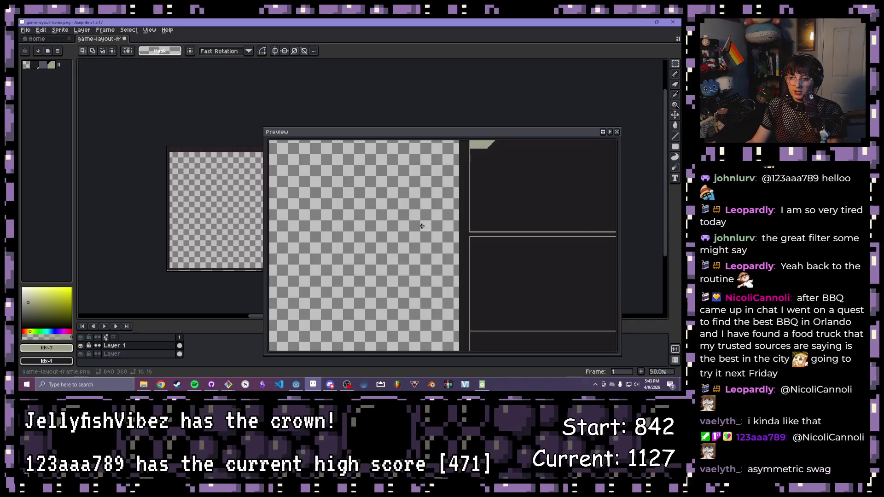
Step: Pan, move and shrink the preview window, close it, and return to the bar's left end
mouse_move(455, 224)
left_mouse_down()
mouse_move(403, 222)
mouse_move(428, 244)
left_mouse_up()
mouse_move(503, 132)
left_mouse_down()
mouse_move(413, 119)
mouse_move(386, 102)
left_mouse_up()
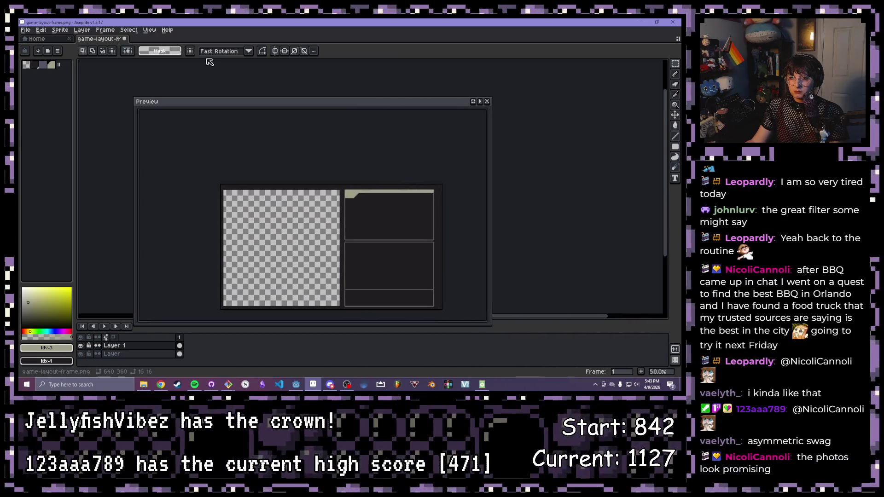
mouse_move(134, 98)
left_mouse_down()
mouse_move(250, 184)
mouse_move(349, 231)
mouse_move(375, 269)
left_mouse_up()
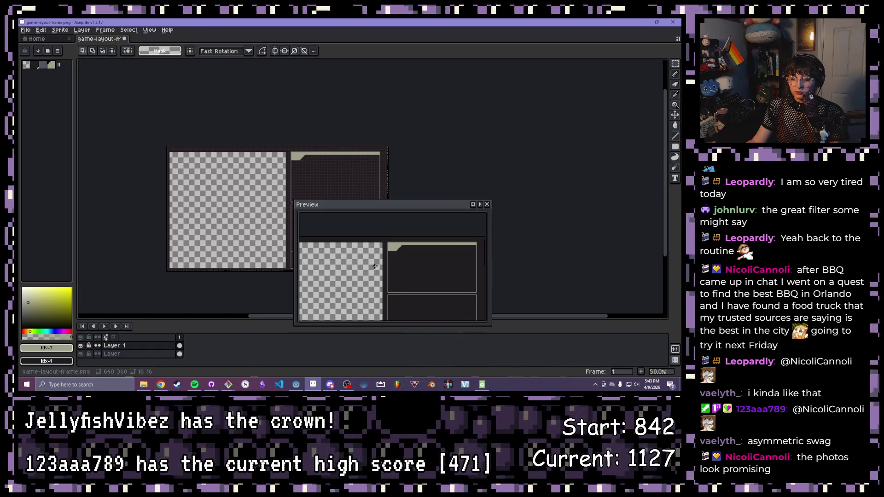
left_click(487, 204)
scroll(312, 160, "up", 5)
left_click_drag(313, 160, 300, 188)
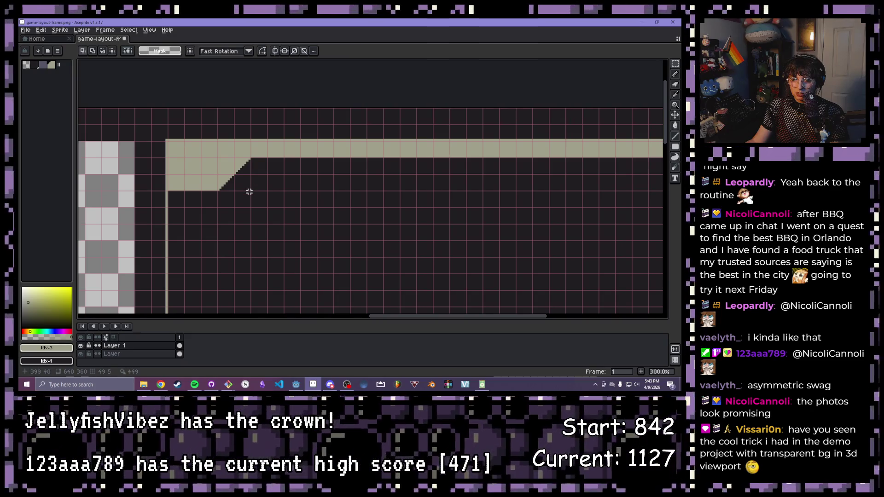
Step: Flip the left tapered corner piece horizontally (Shift+H) and place it at the bar's right end
left_click_drag(249, 189, 170, 158)
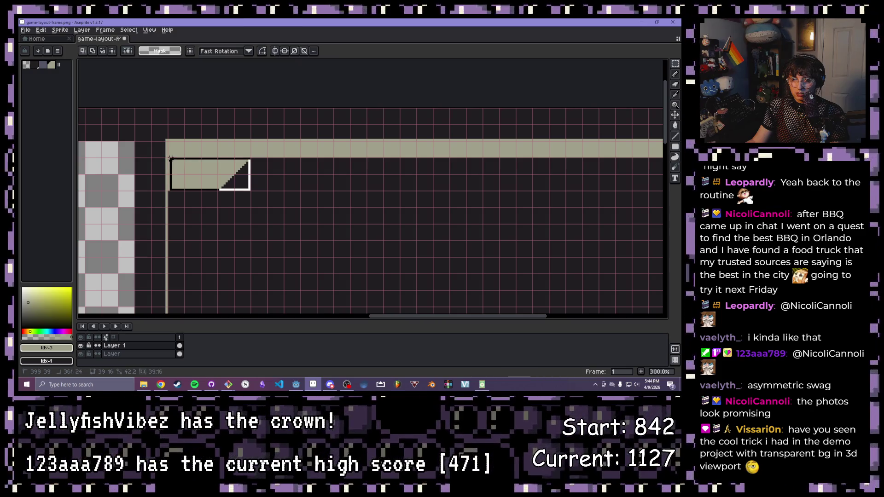
key("shift+h")
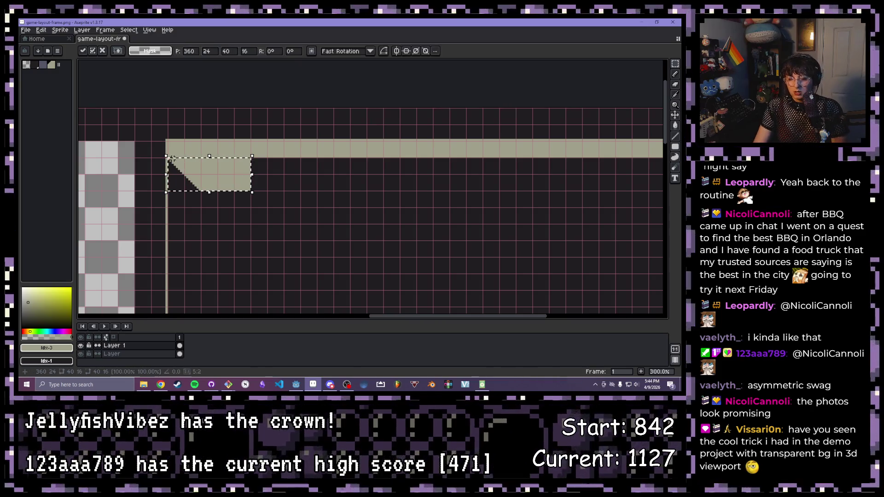
scroll(307, 181, "down", 2)
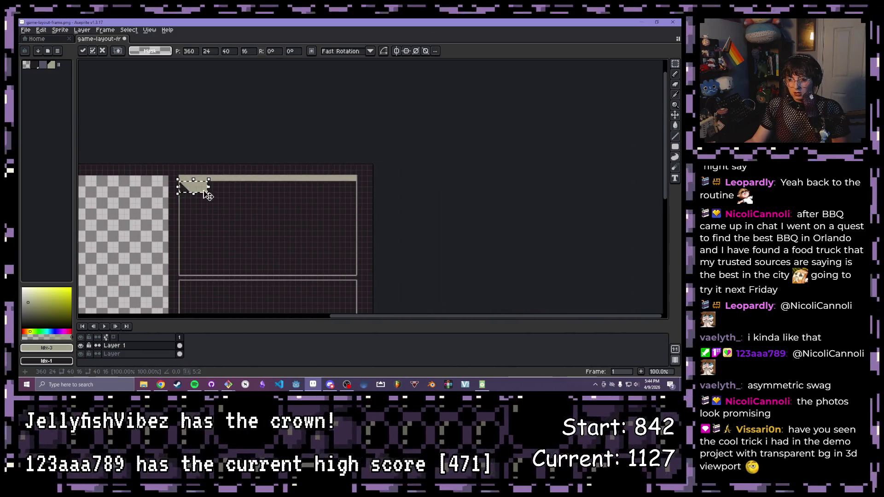
left_click_drag(206, 195, 268, 193)
scroll(268, 193, "up", 2)
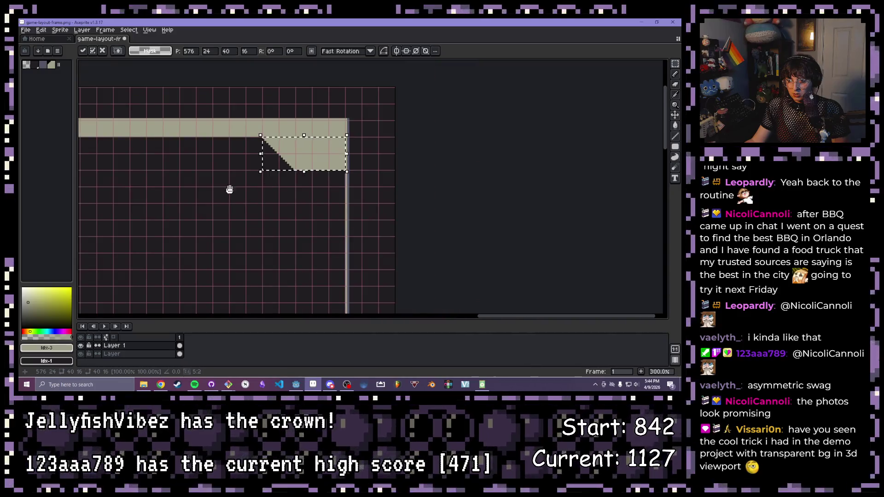
key("Return")
scroll(279, 205, "down", 1)
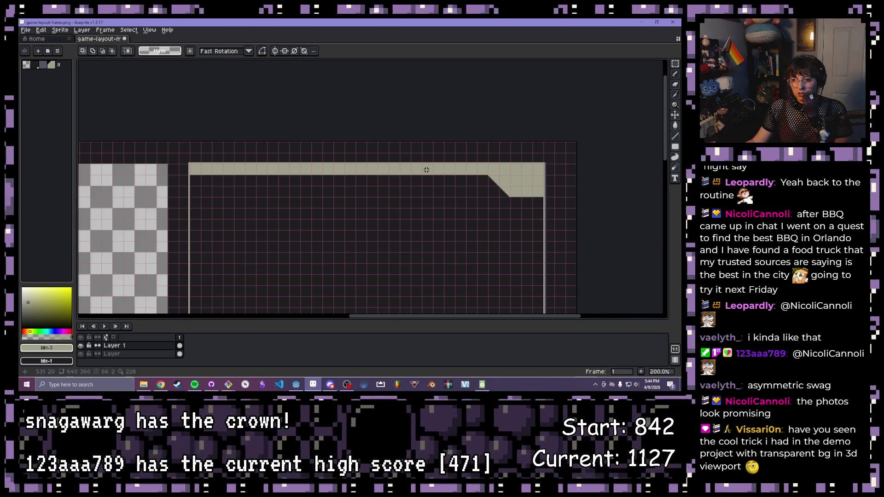
Step: Pan over the upper frame and panel interior, then switch to the Godot Engine project
scroll(426, 170, "down", 1)
mouse_move(447, 237)
left_mouse_down()
mouse_move(399, 195)
mouse_move(395, 164)
left_mouse_up()
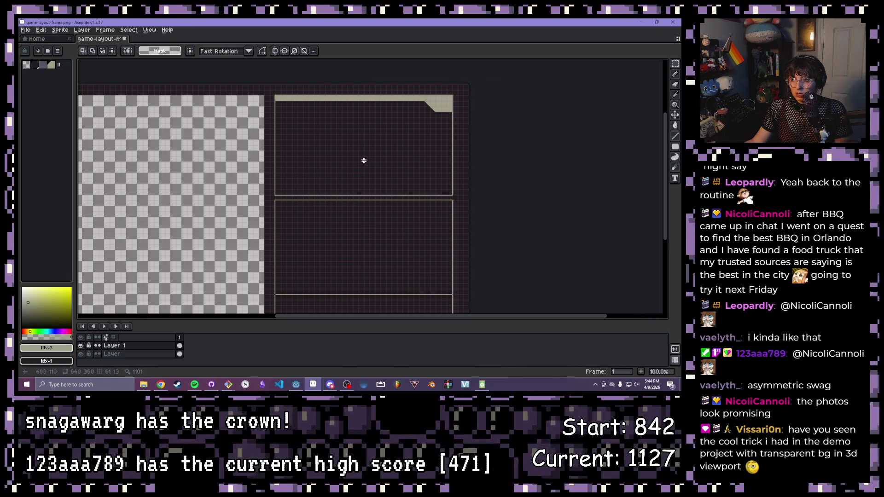
scroll(365, 164, "up", 1)
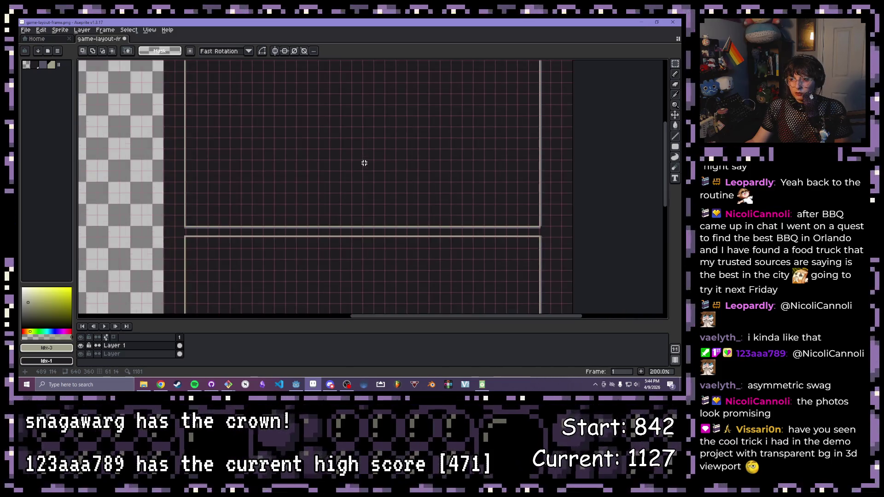
mouse_move(416, 115)
left_mouse_down()
mouse_move(394, 190)
mouse_move(396, 179)
left_mouse_up()
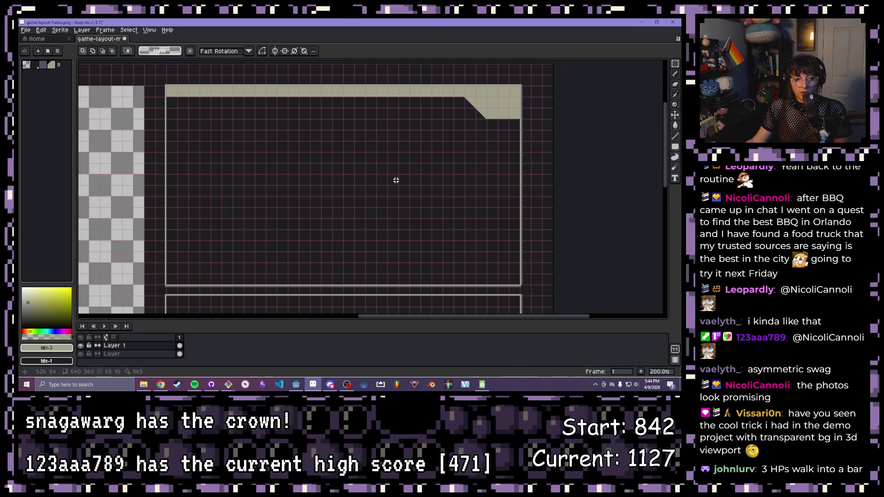
scroll(391, 178, "down", 1)
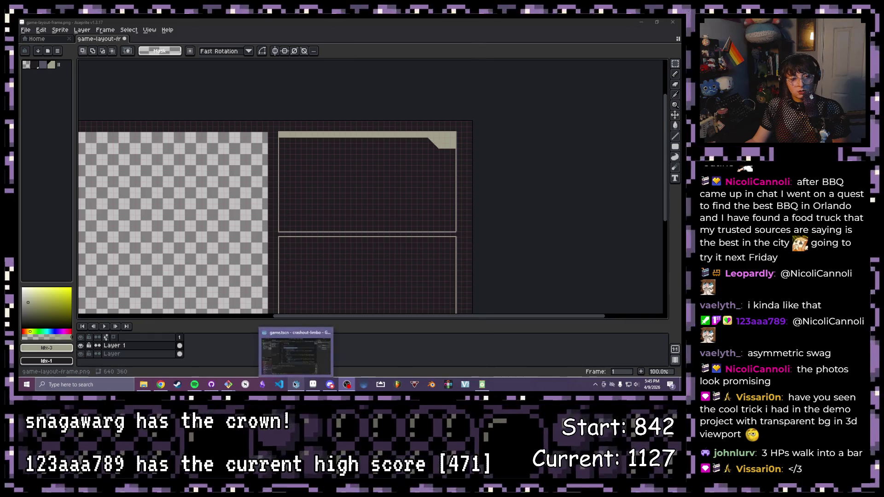
left_click(295, 384)
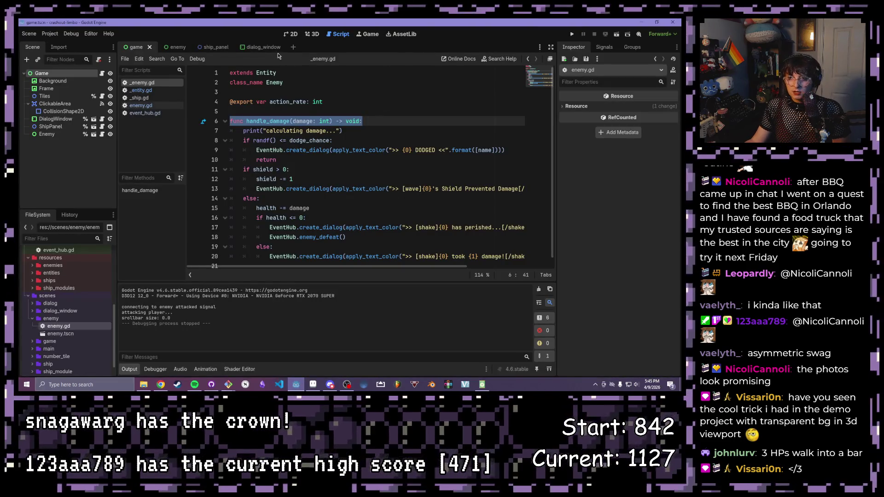
left_click(571, 34)
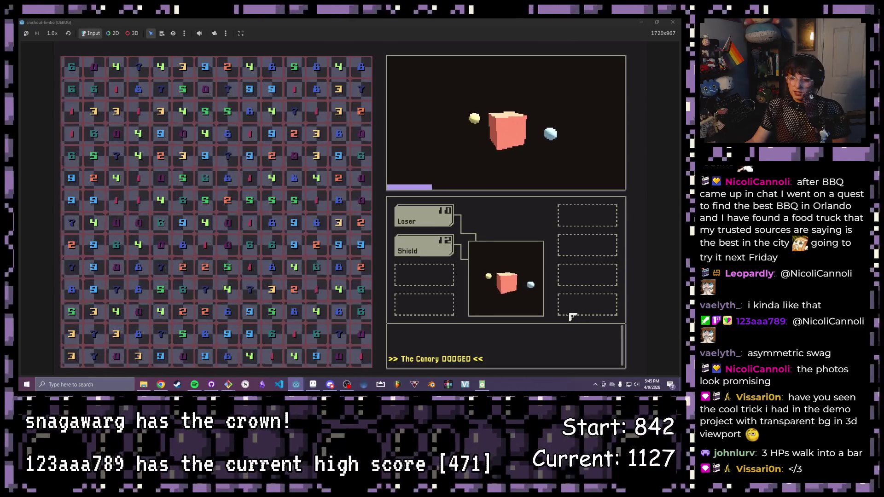
left_click(673, 22)
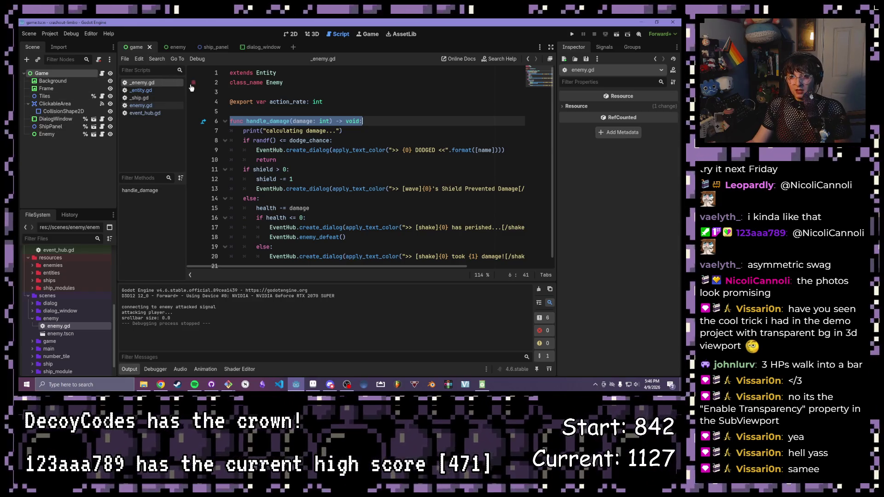
Step: Browse the open script, then open _entity.gd, _ship.gd and event_hub.gd from the script list
scroll(353, 169, "down", 1)
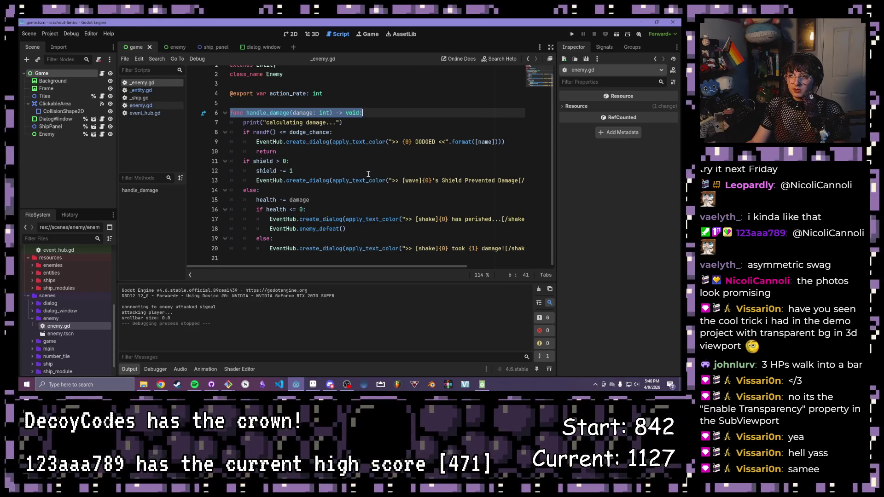
left_click(495, 223)
scroll(463, 217, "up", 1)
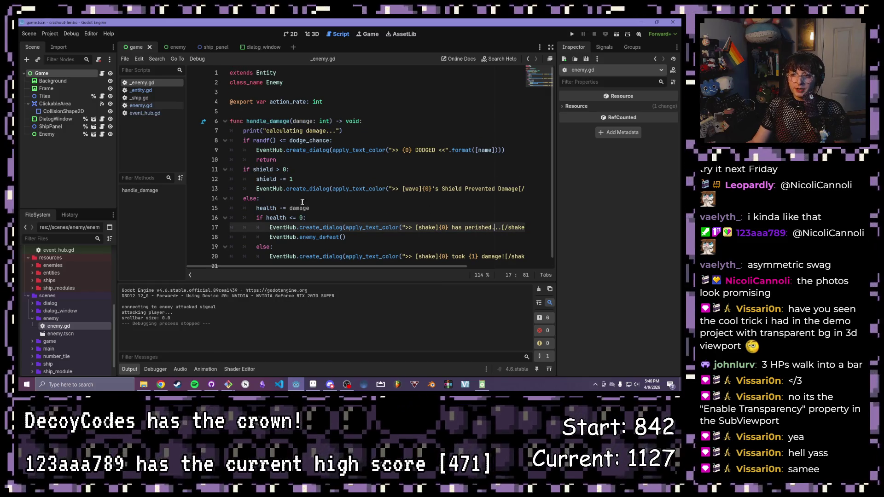
left_click(302, 201)
left_click(314, 171)
left_click(308, 160)
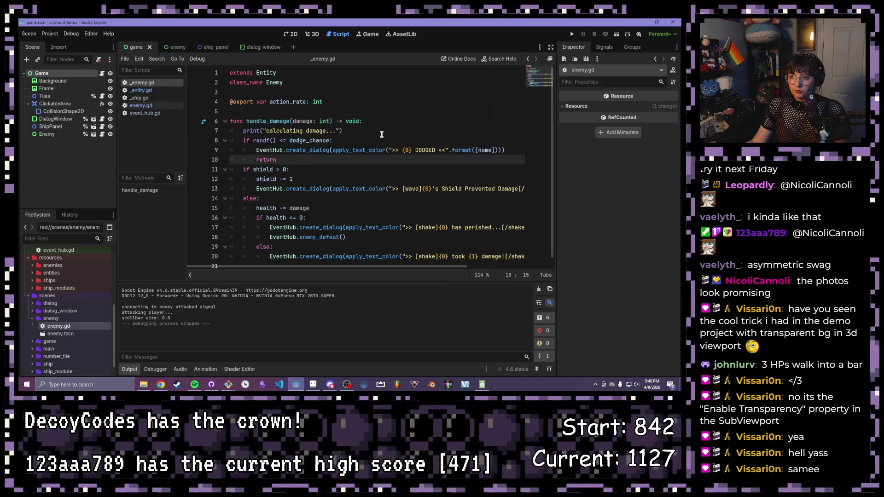
left_click(372, 127)
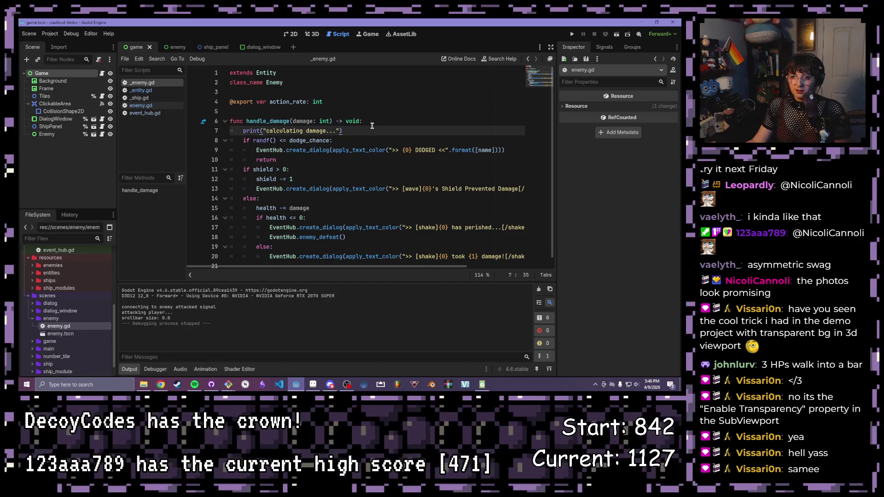
left_click(152, 91)
left_click(155, 99)
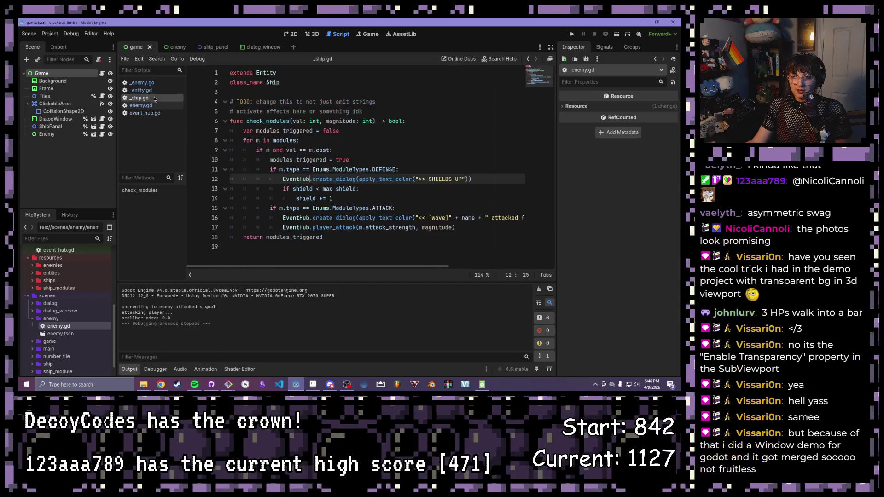
key("Down")
key("Down")
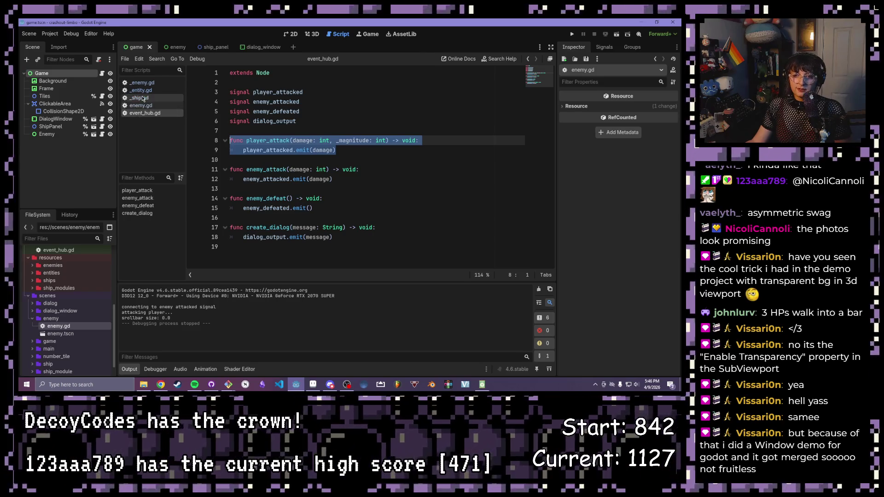
Step: Return to Aseprite and bring the layout frame back into view
left_click(313, 385)
scroll(307, 246, "up", 1)
scroll(307, 249, "down", 1)
left_click_drag(336, 252, 327, 261)
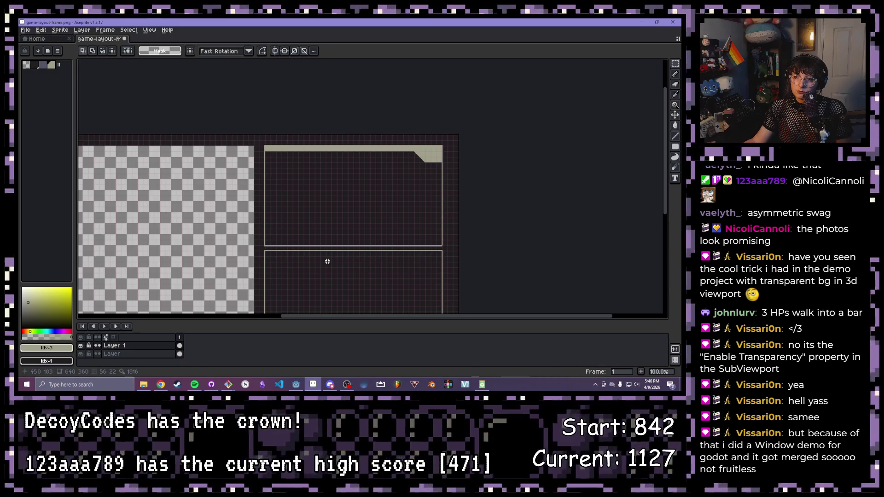
scroll(325, 164, "up", 3)
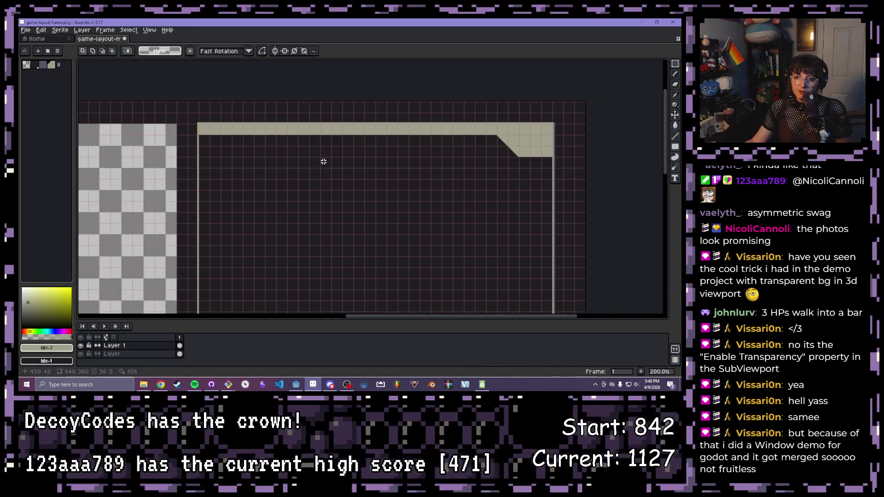
scroll(426, 195, "up", 1)
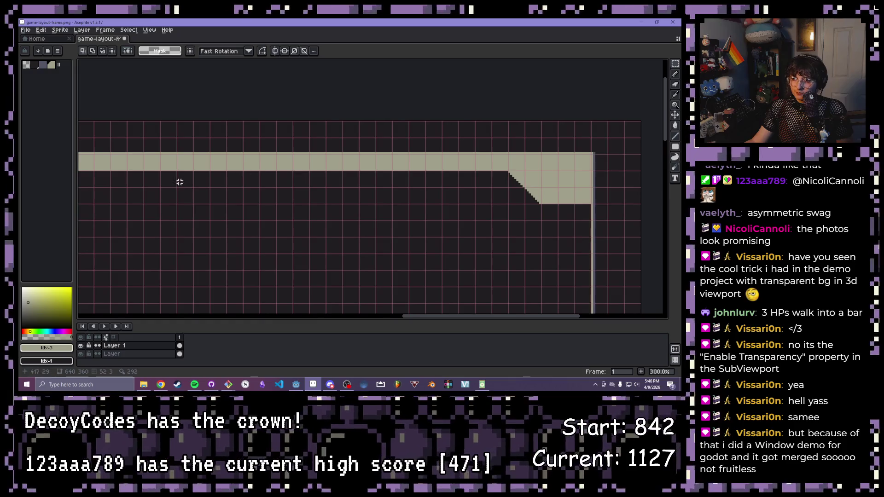
left_click_drag(178, 182, 352, 193)
scroll(352, 192, "up", 1)
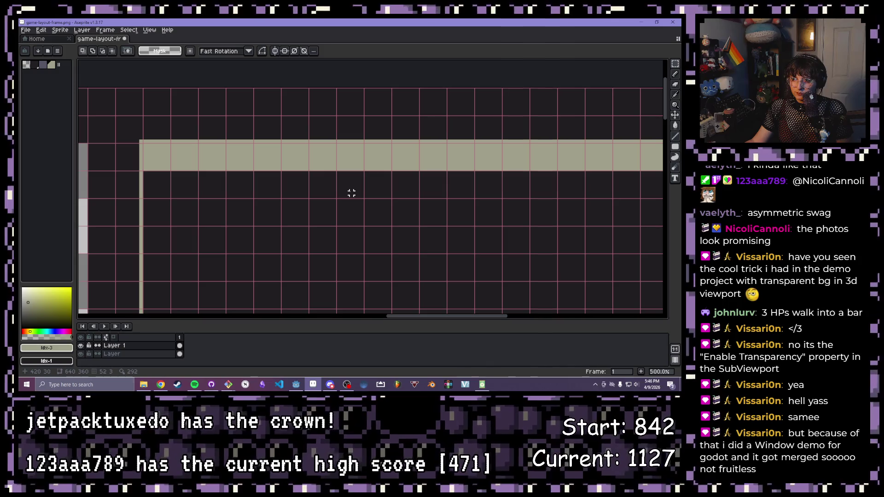
scroll(527, 196, "down", 2)
mouse_move(528, 196)
left_mouse_down()
mouse_move(438, 192)
mouse_move(482, 203)
mouse_move(401, 195)
mouse_move(397, 186)
left_mouse_up()
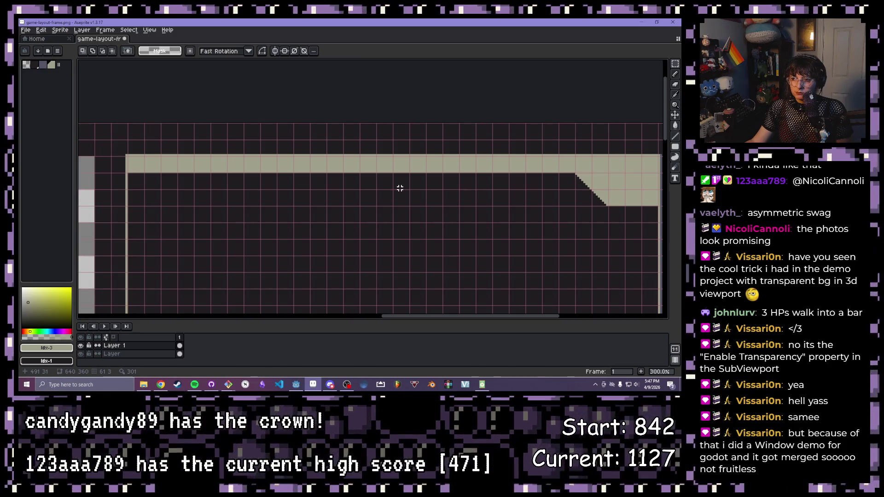
scroll(399, 188, "down", 4)
scroll(396, 180, "up", 3)
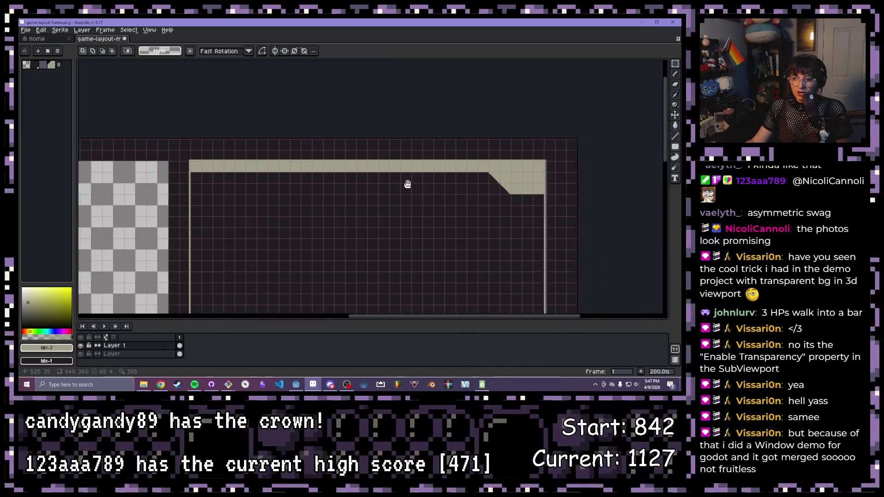
left_click_drag(395, 171, 395, 171)
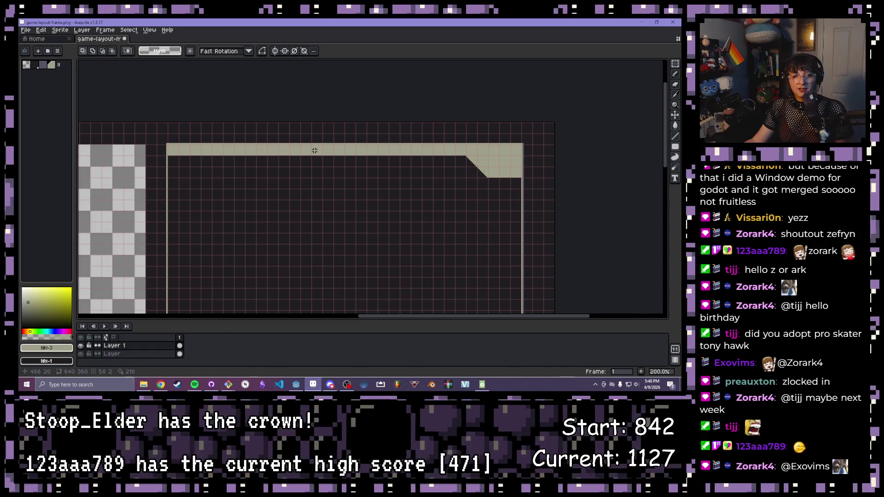
scroll(315, 160, "down", 2)
scroll(298, 152, "up", 2)
scroll(298, 152, "up", 3)
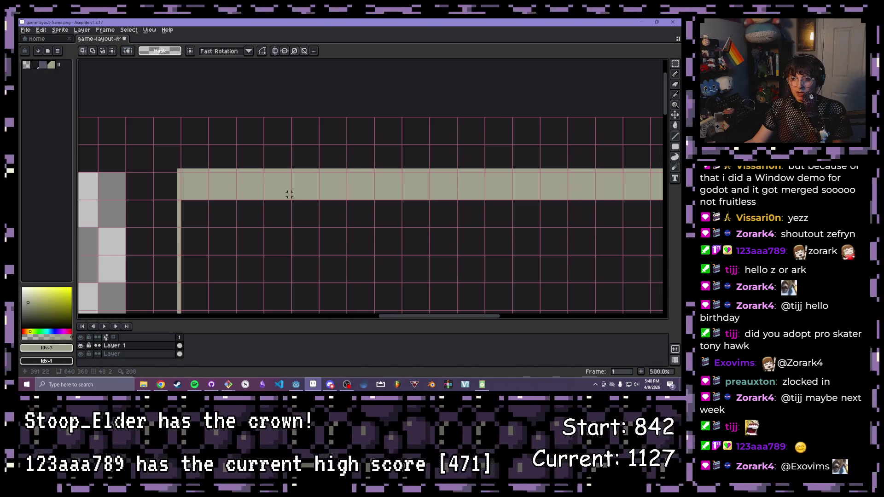
scroll(530, 196, "down", 3)
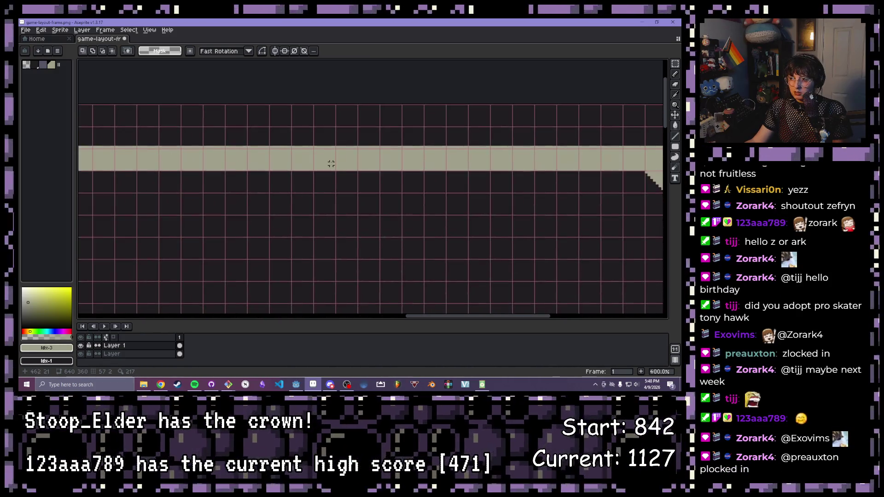
scroll(364, 178, "up", 4)
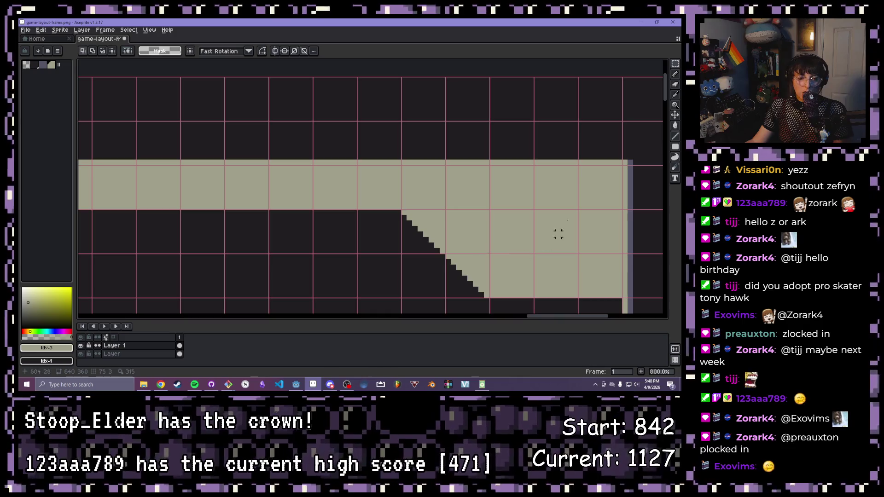
scroll(565, 235, "down", 2)
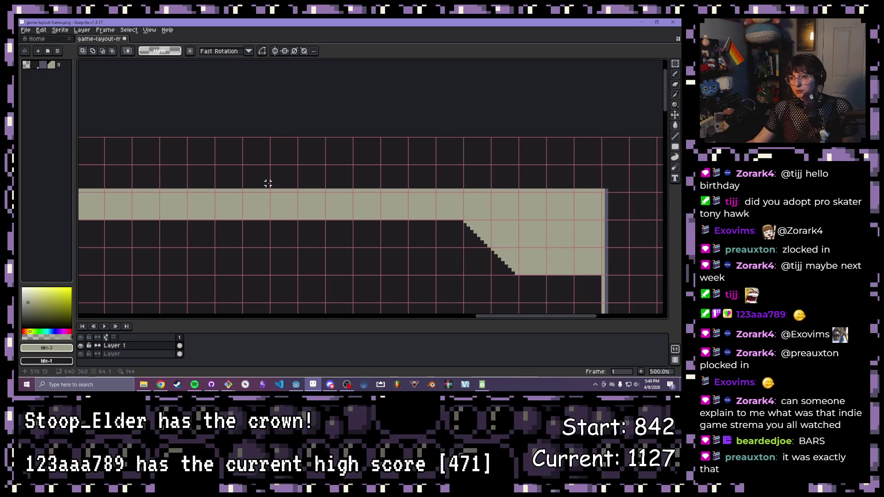
scroll(265, 173, "down", 3)
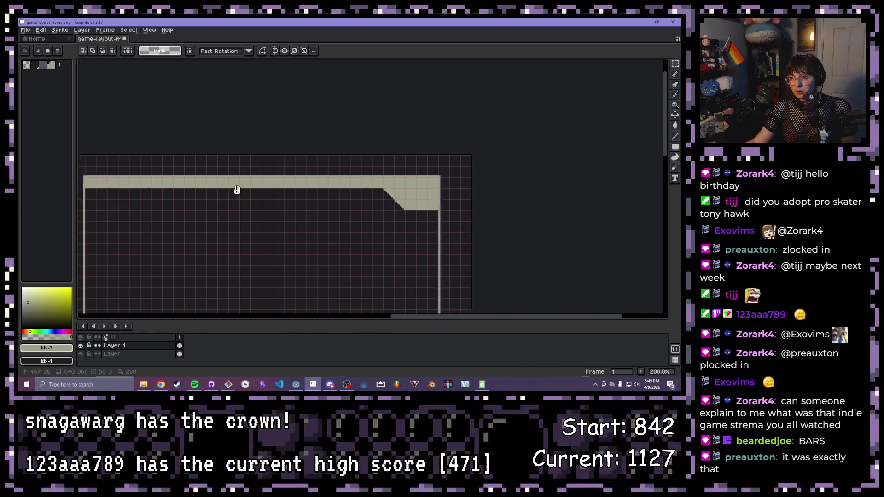
scroll(422, 160, "up", 3)
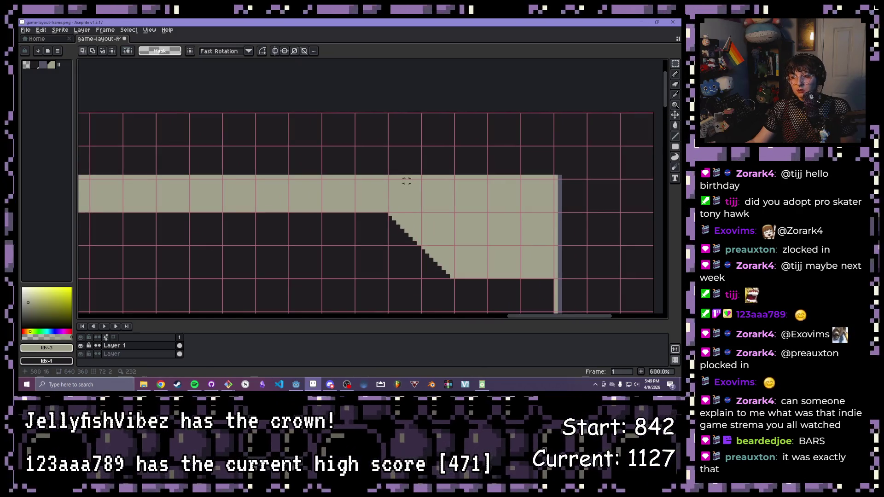
scroll(416, 178, "down", 2)
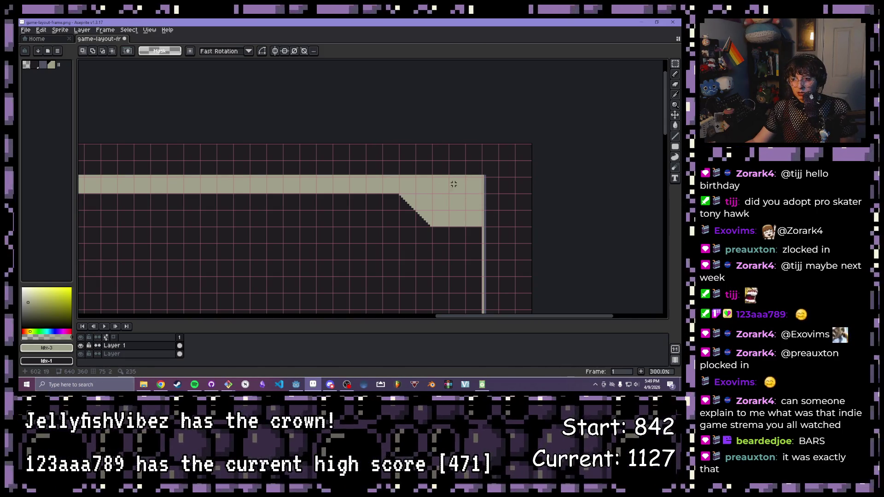
scroll(437, 202, "down", 2)
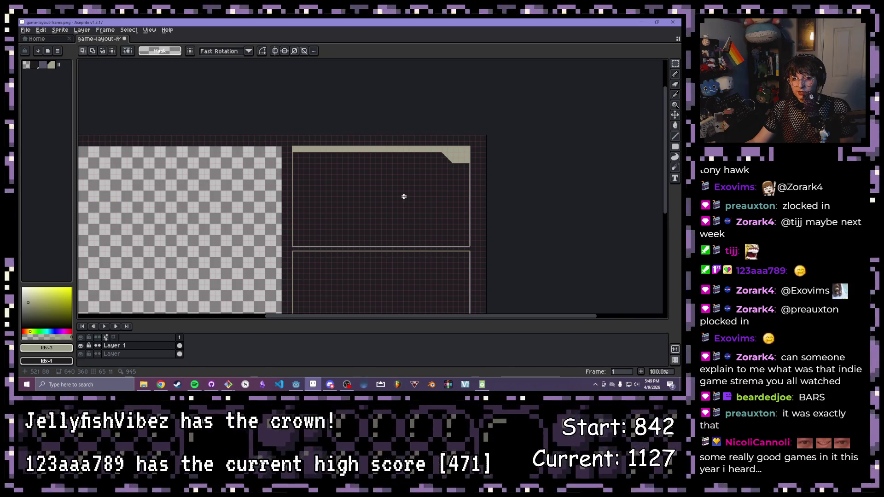
scroll(403, 196, "up", 2)
scroll(482, 148, "down", 1)
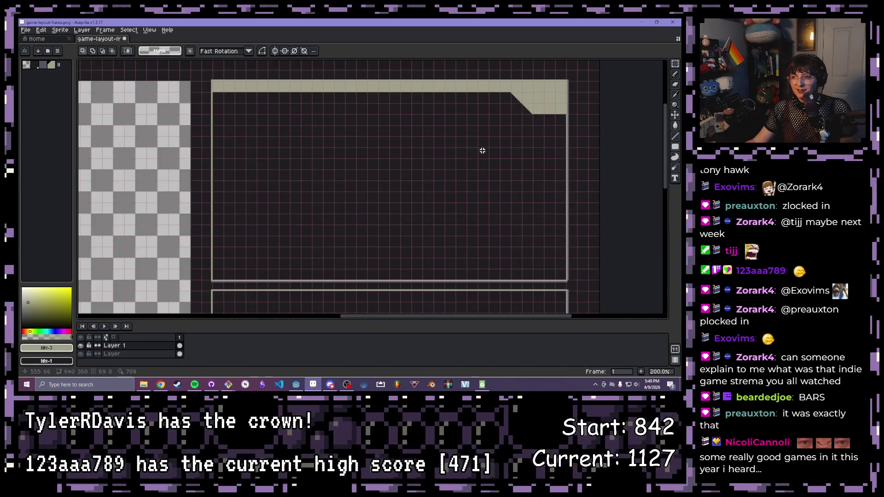
scroll(376, 196, "up", 1)
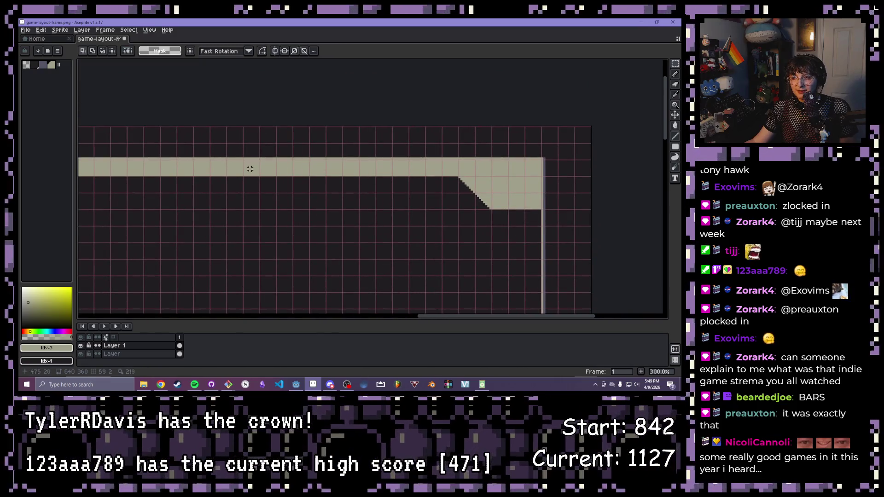
scroll(361, 173, "up", 1)
scroll(361, 173, "right", 5)
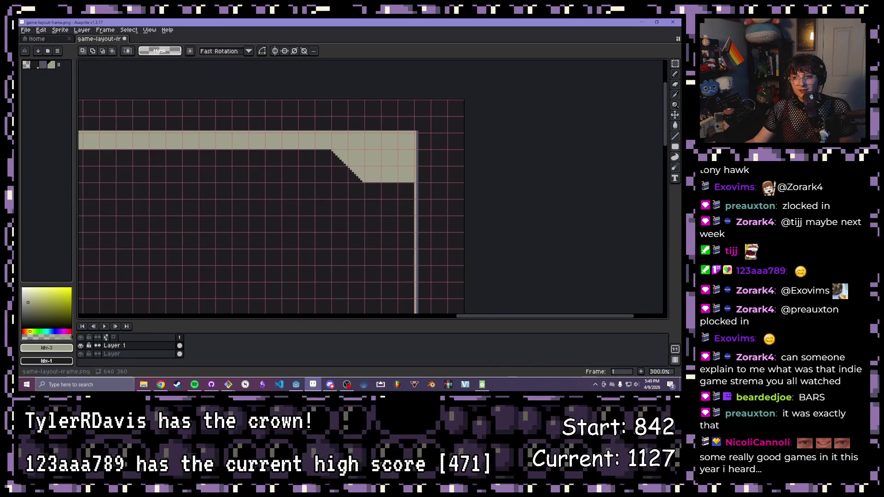
left_click_drag(330, 178, 381, 183)
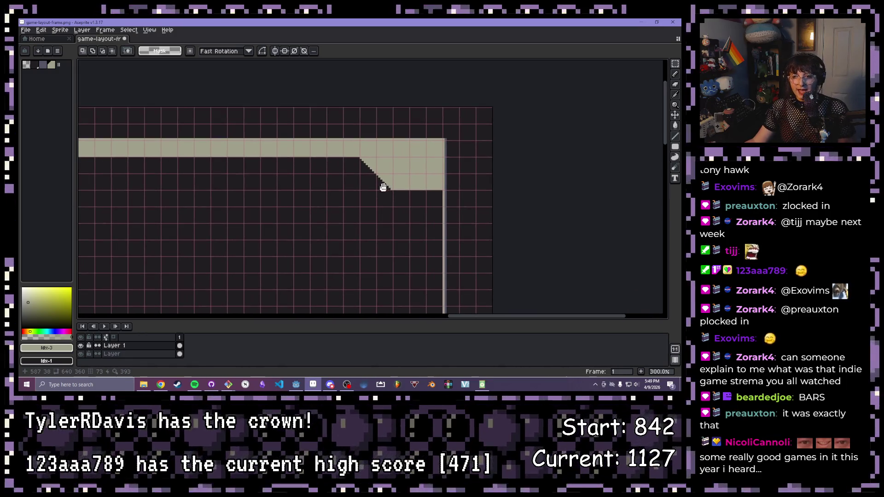
scroll(342, 146, "up", 3)
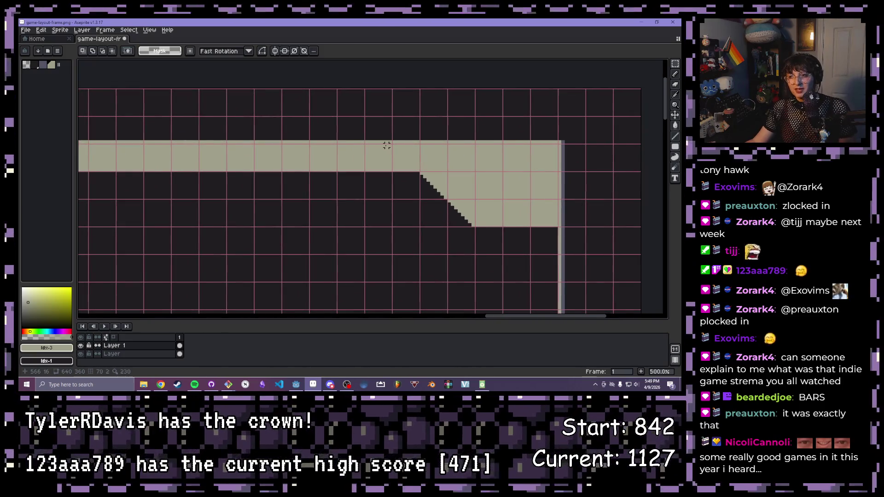
scroll(358, 152, "down", 1)
scroll(138, 154, "down", 1)
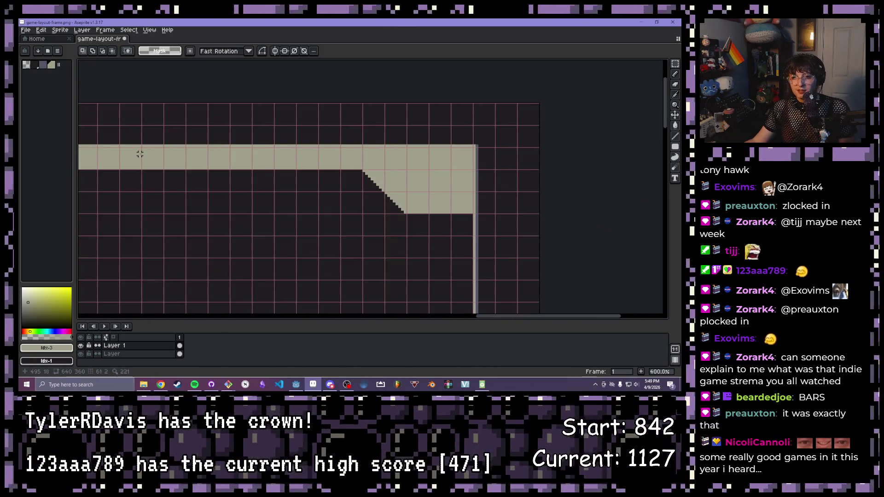
left_click_drag(138, 153, 333, 150)
scroll(332, 150, "down", 2)
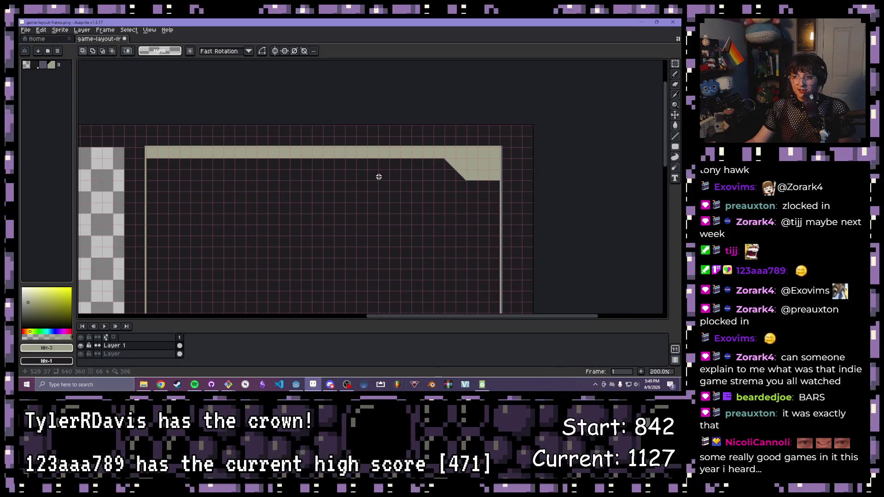
scroll(378, 176, "up", 4)
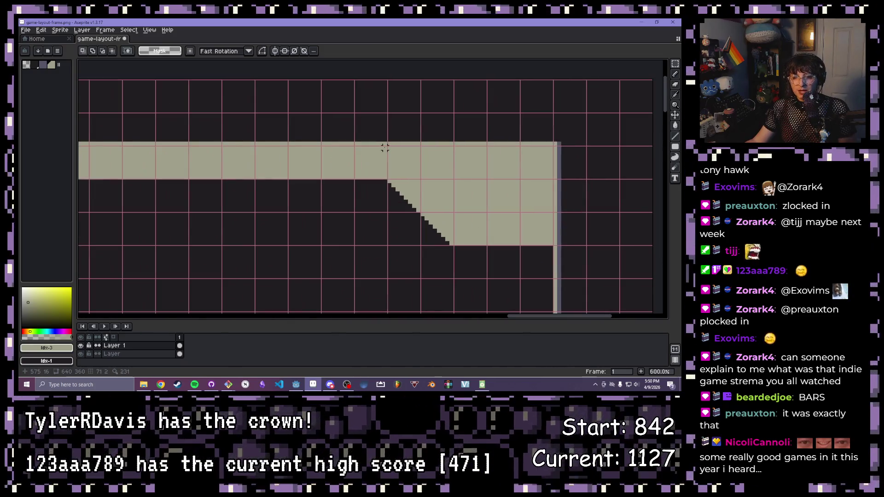
scroll(372, 160, "up", 1)
key("b")
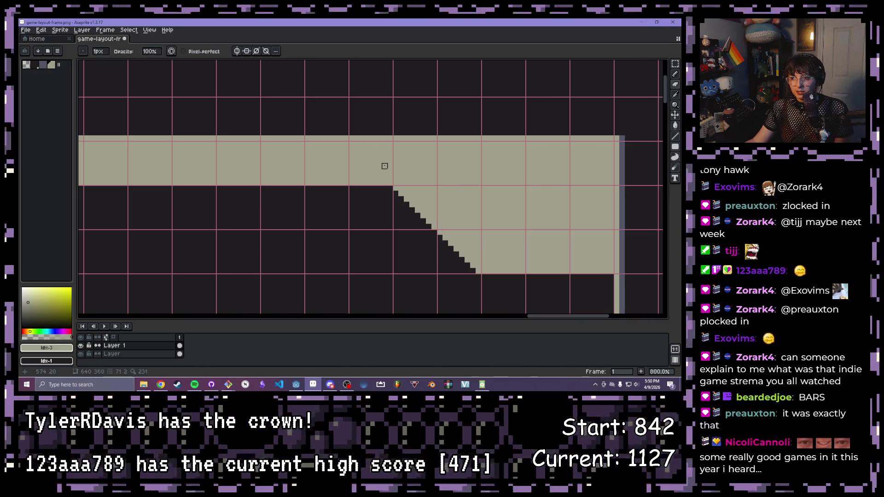
Step: Paint a short dark vertical bar on the beige title bar to mark the slot's right end
left_click(384, 166)
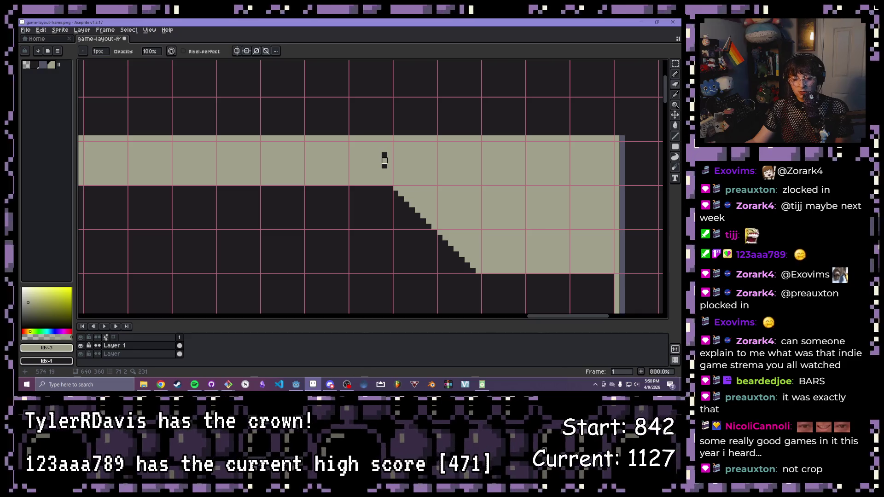
key("ctrl+z")
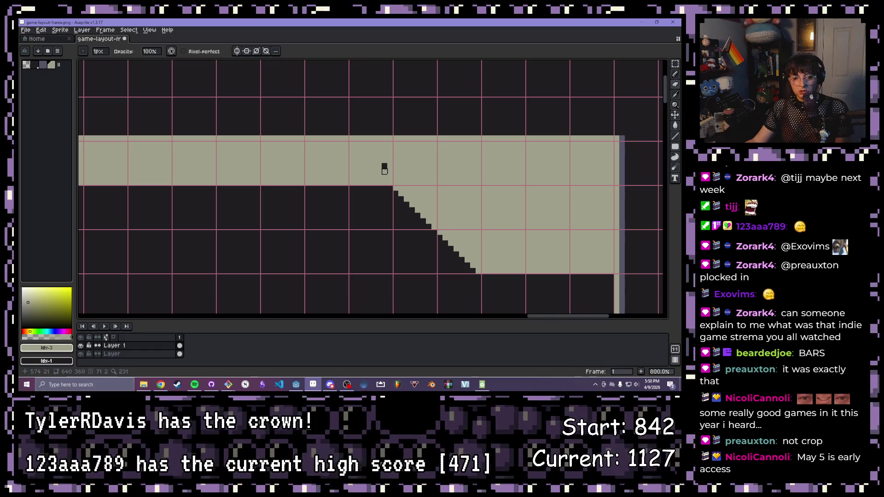
left_click(385, 171)
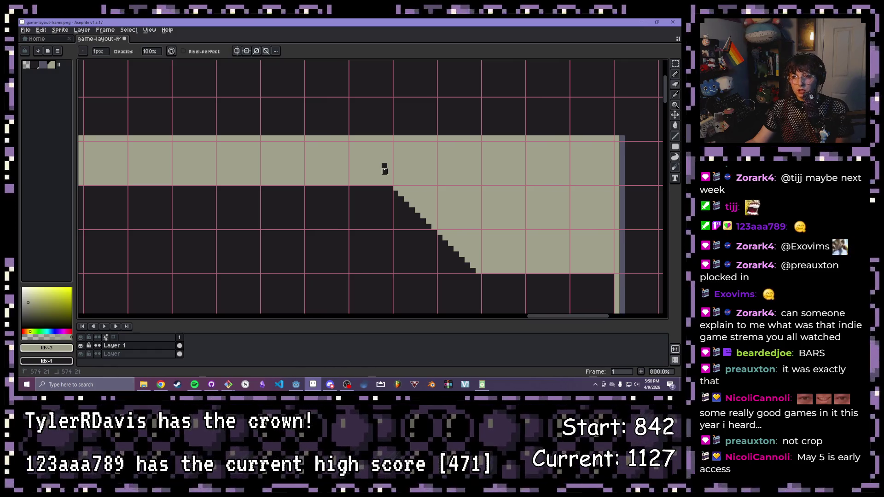
left_click(385, 160)
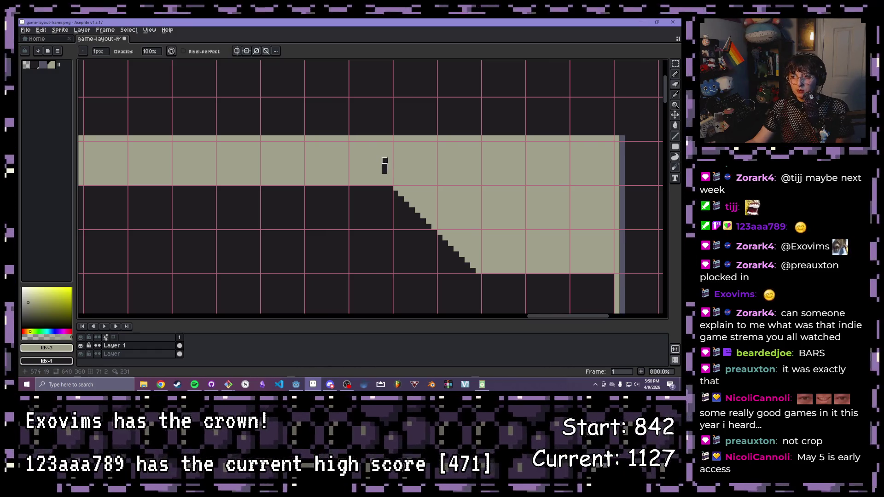
left_click(385, 155)
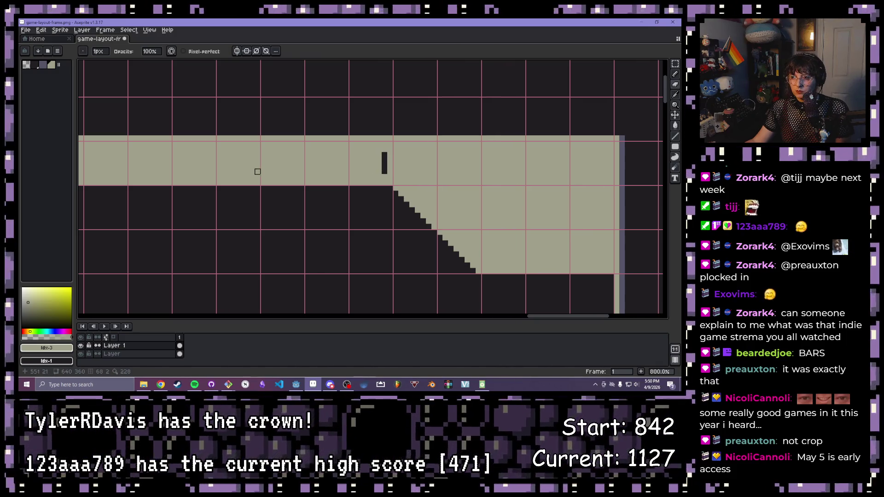
scroll(313, 167, "down", 1)
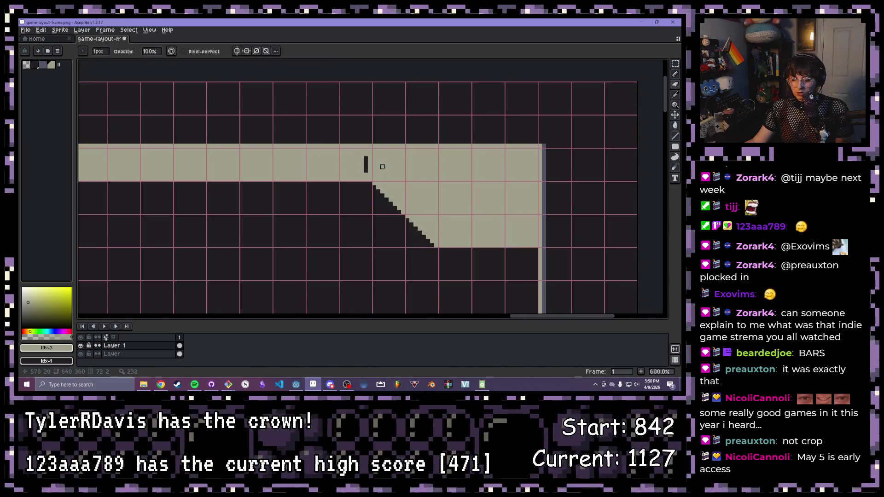
left_click_drag(371, 159, 370, 171)
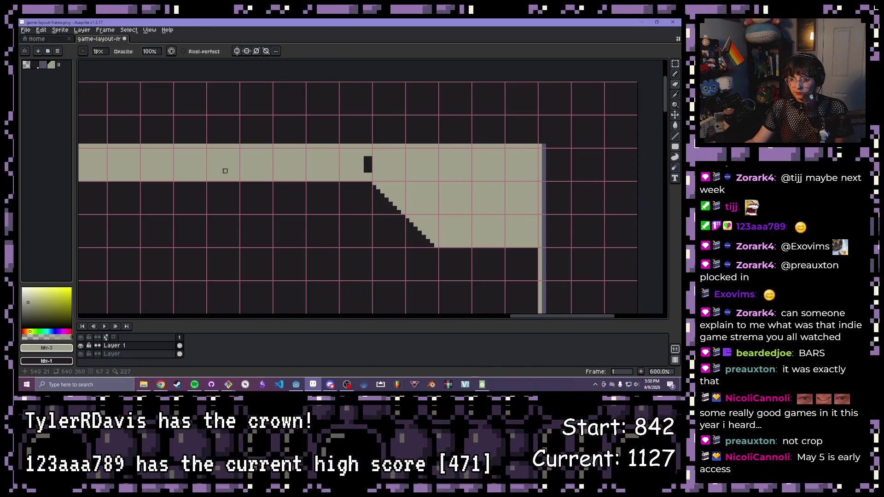
Step: Draw straight dark lines along the bar to close the slot outline's left end and top edge
scroll(256, 168, "left", 3)
left_click(322, 169, "shift")
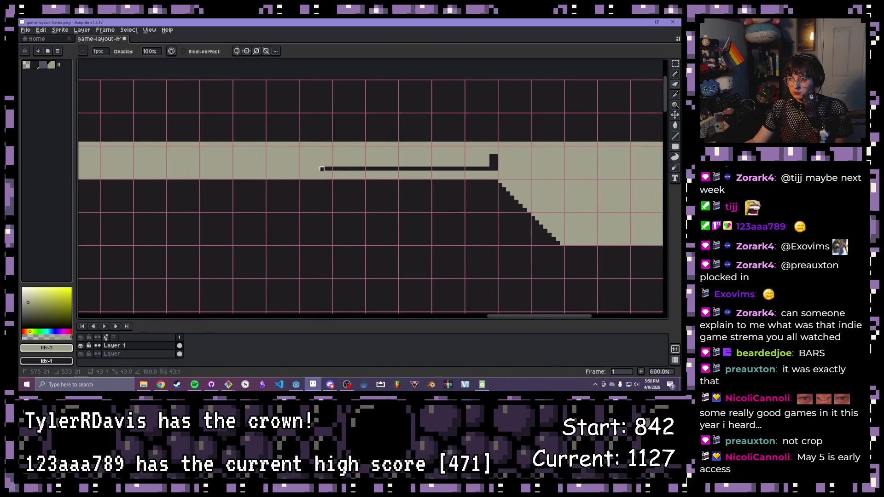
mouse_move(322, 169)
left_mouse_down()
mouse_move(306, 169)
mouse_move(430, 167)
mouse_move(301, 169)
left_mouse_up()
scroll(301, 169, "down", 5)
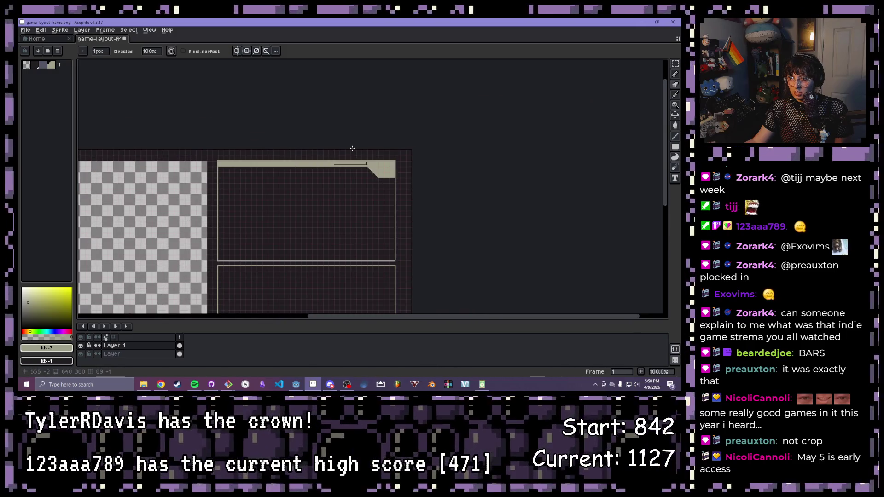
scroll(306, 164, "up", 4)
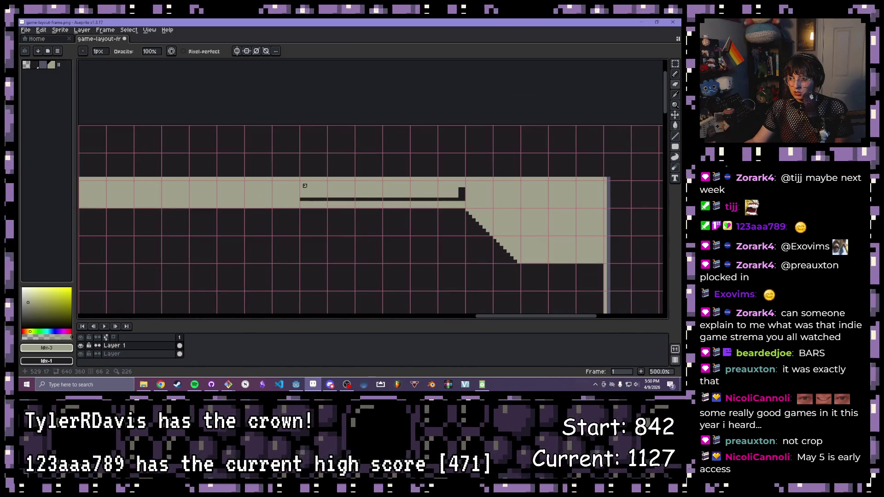
left_click(301, 188, "shift")
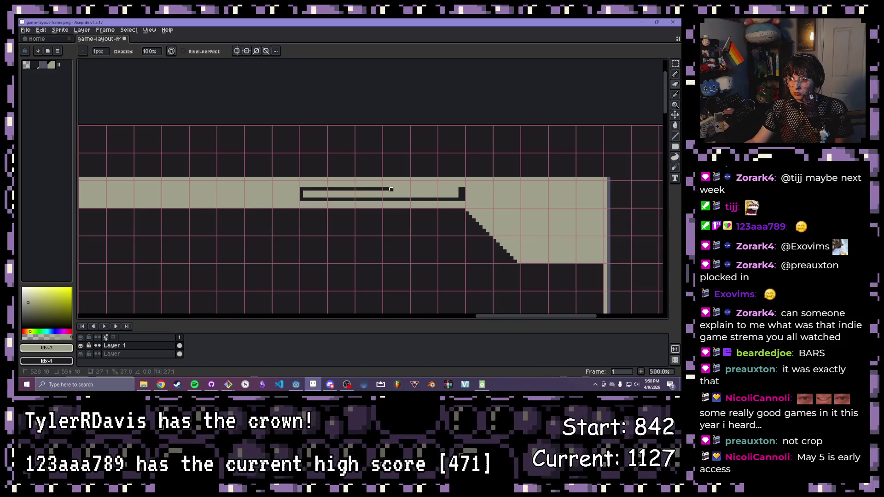
left_click(462, 190, "shift")
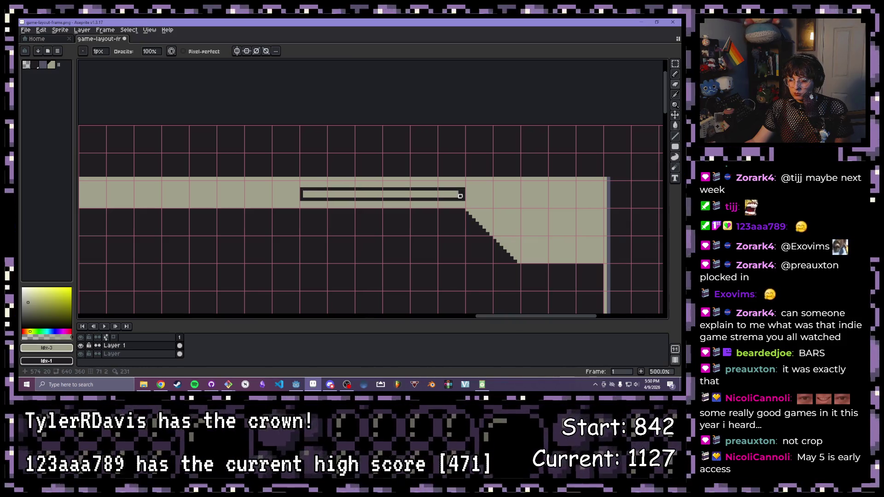
Step: Magic Wand the beige strip inside the outline and delete it to clear it dark
key("w")
left_click(426, 194)
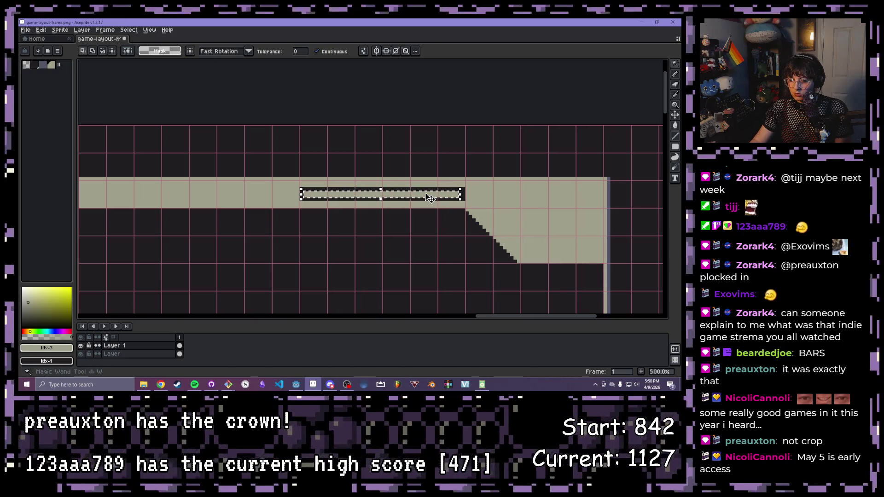
key("Delete")
scroll(291, 184, "up", 1)
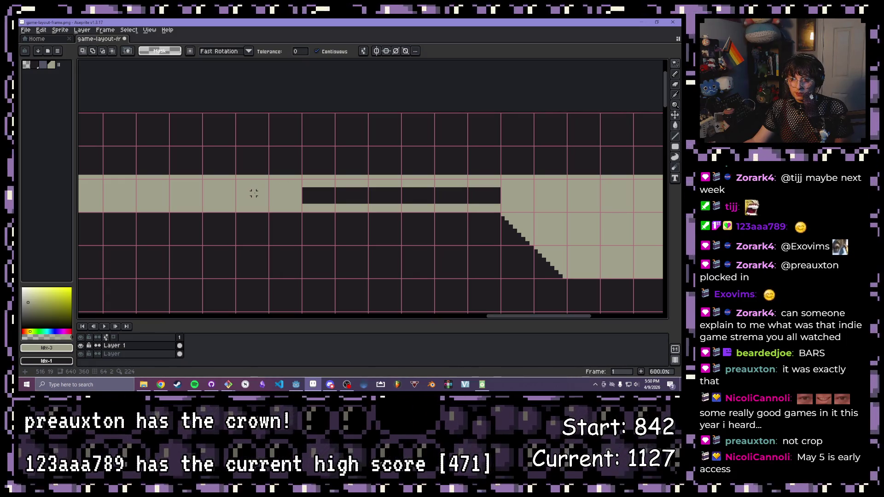
Step: Draw a small dark square outline just left of the slot
left_click_drag(254, 194, 312, 197)
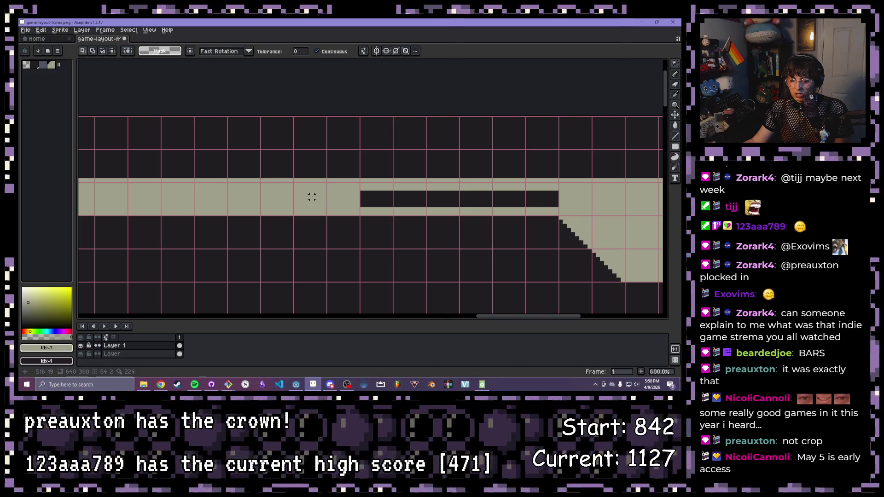
key("b")
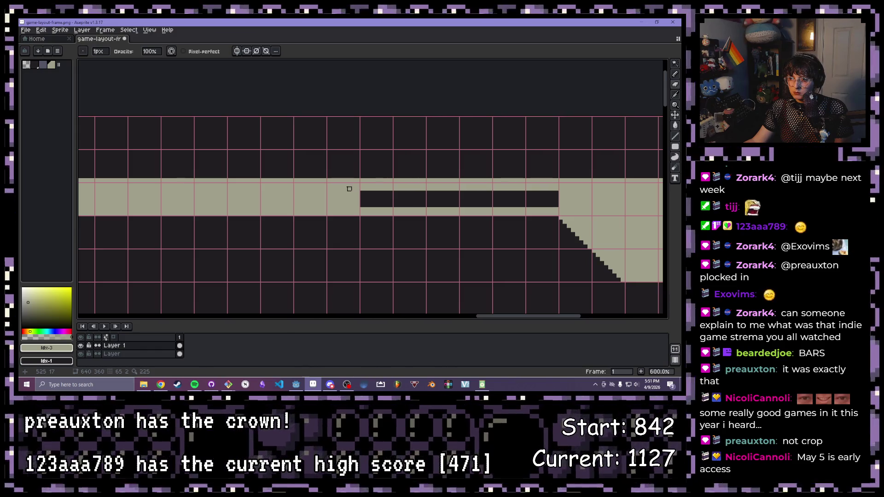
left_click(341, 189)
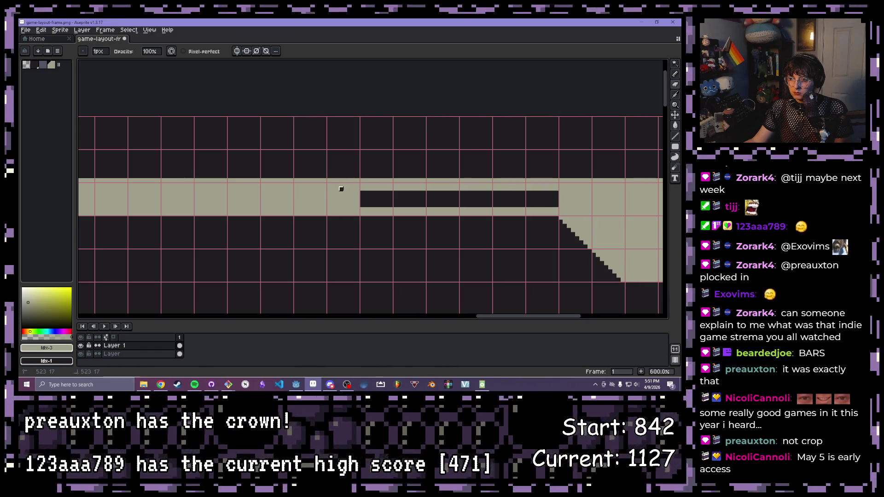
mouse_move(341, 189)
left_mouse_down()
mouse_move(341, 209)
mouse_move(313, 209)
mouse_move(316, 189)
mouse_move(341, 188)
left_mouse_up()
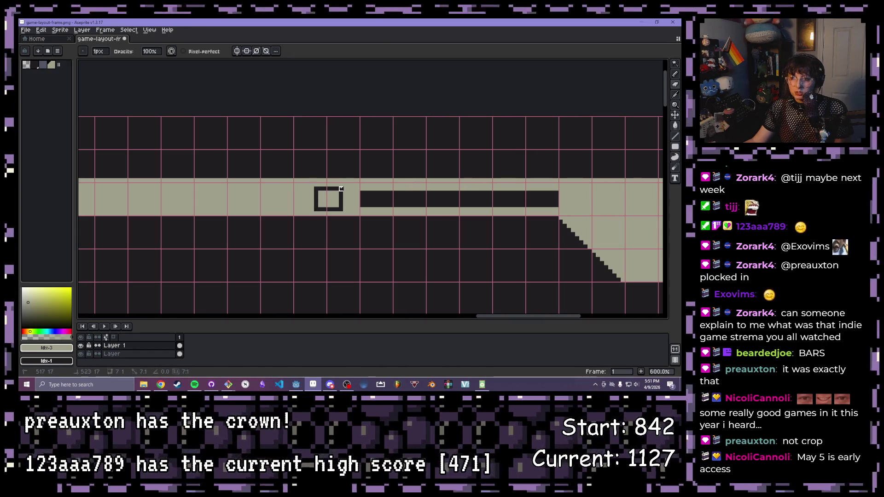
Step: Marquee-select the square's left column and repaint it beige to trim the square
key("m")
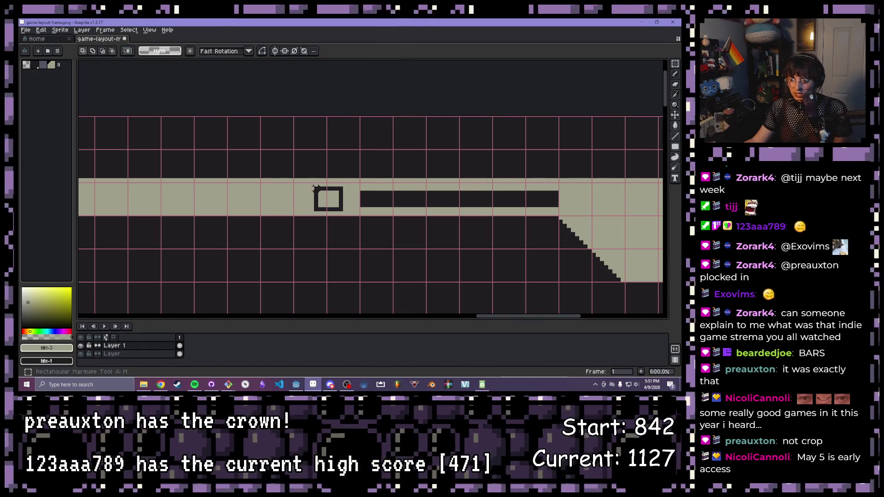
left_click_drag(313, 185, 324, 213)
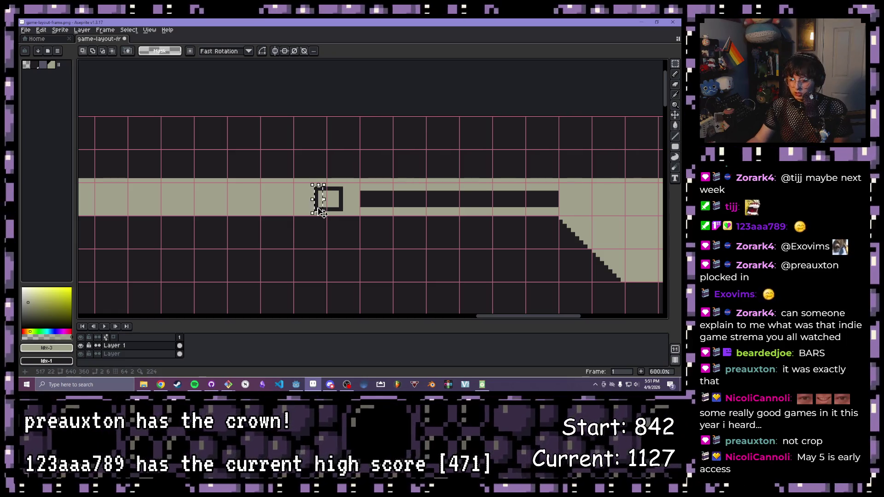
left_click(365, 251)
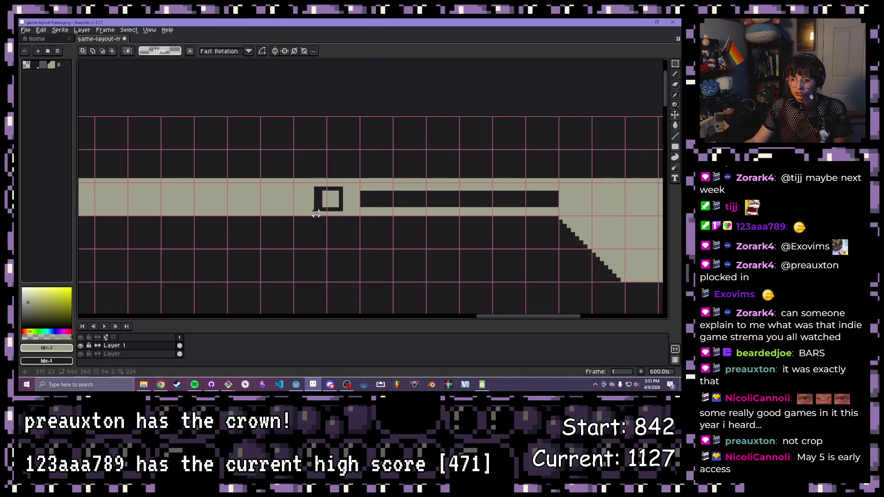
key("b")
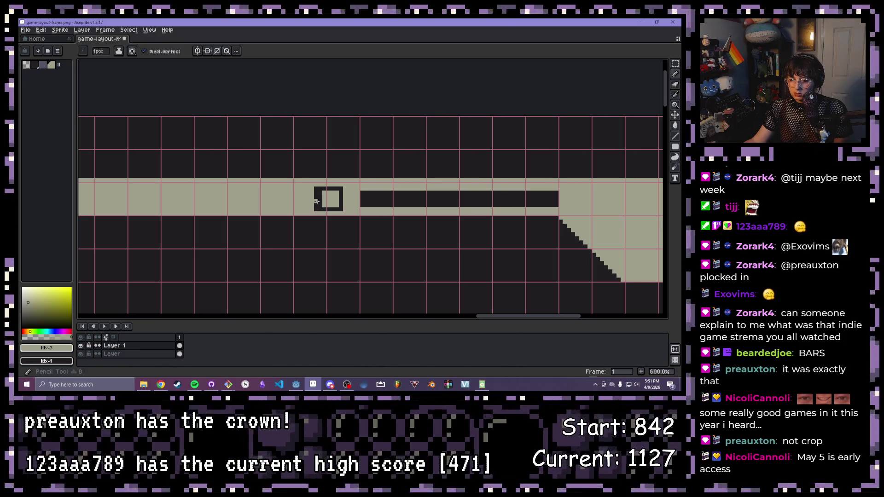
left_click_drag(316, 205, 317, 187)
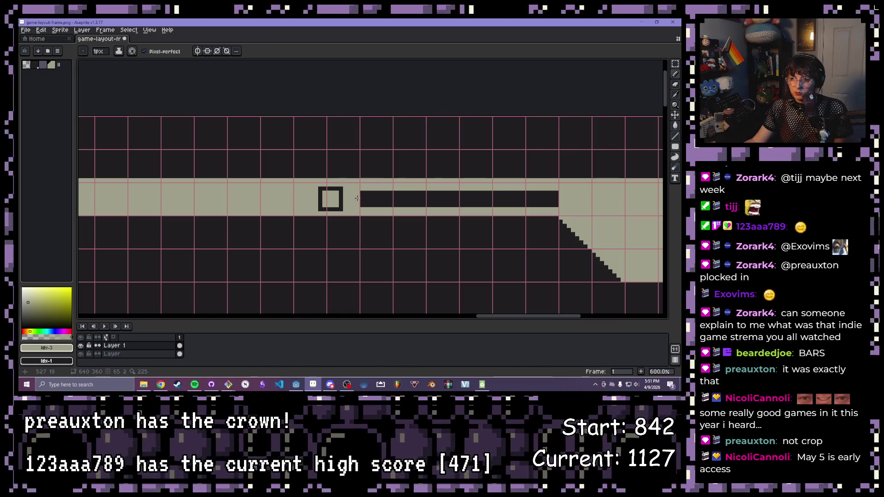
scroll(370, 197, "up", 3)
scroll(332, 205, "up", 1)
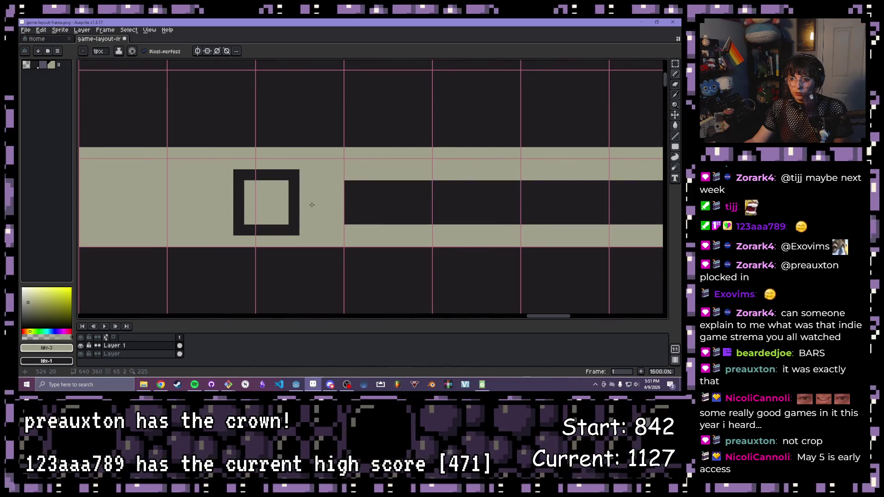
scroll(302, 205, "down", 2)
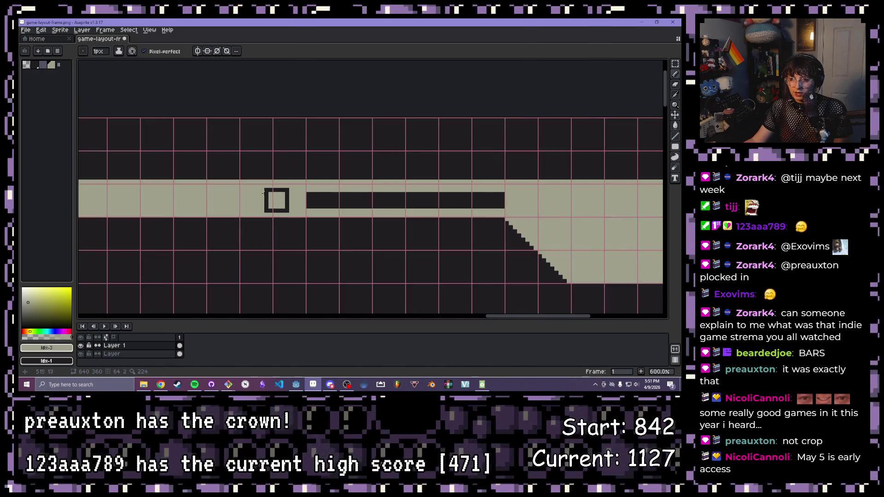
scroll(357, 198, "down", 1)
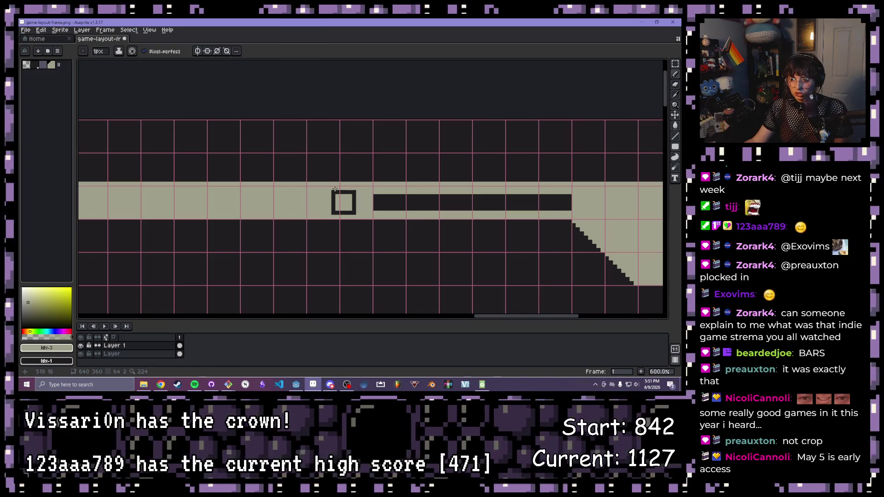
Step: Clear the small square's interior to dark, then flood-fill it back with beige
key("w")
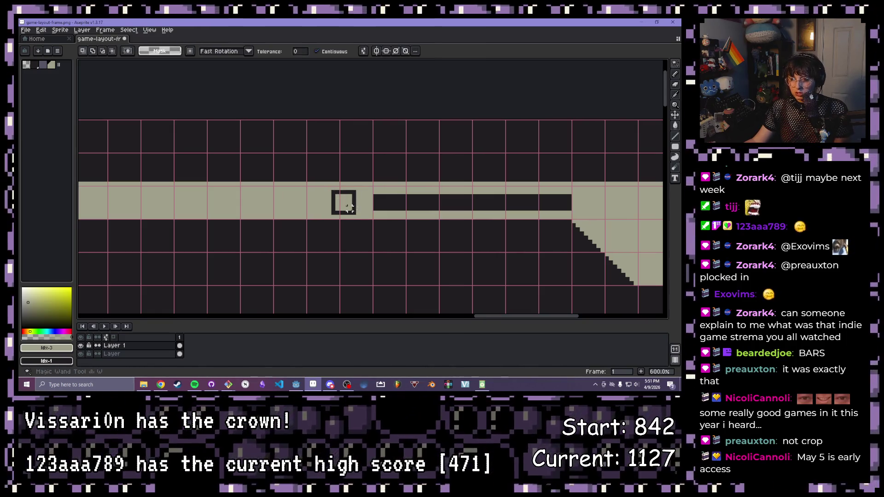
left_click(346, 205)
key("Delete")
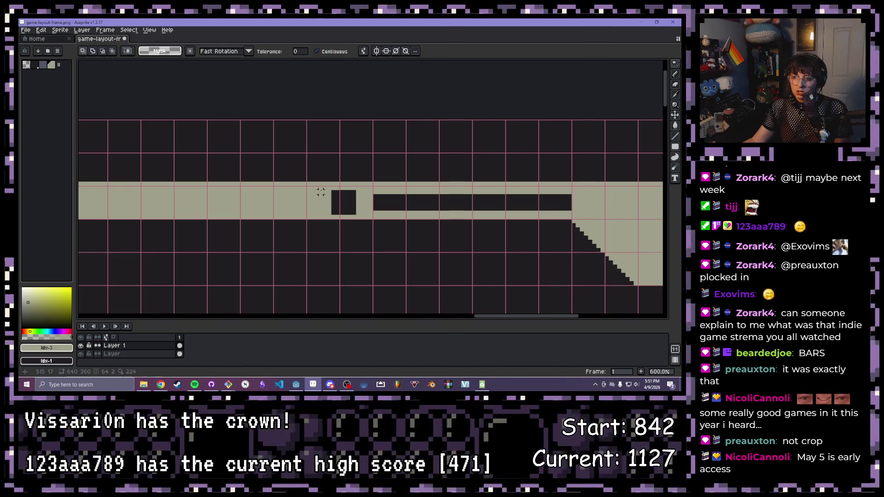
scroll(321, 192, "down", 5)
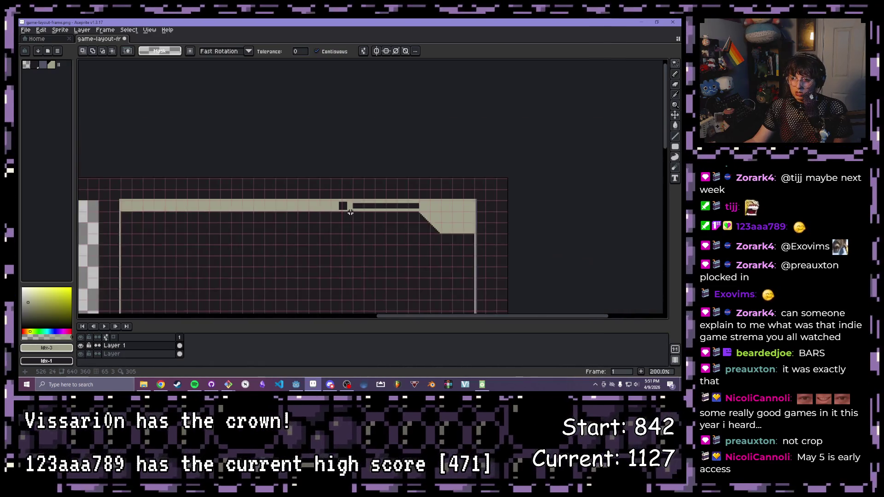
scroll(351, 211, "up", 5)
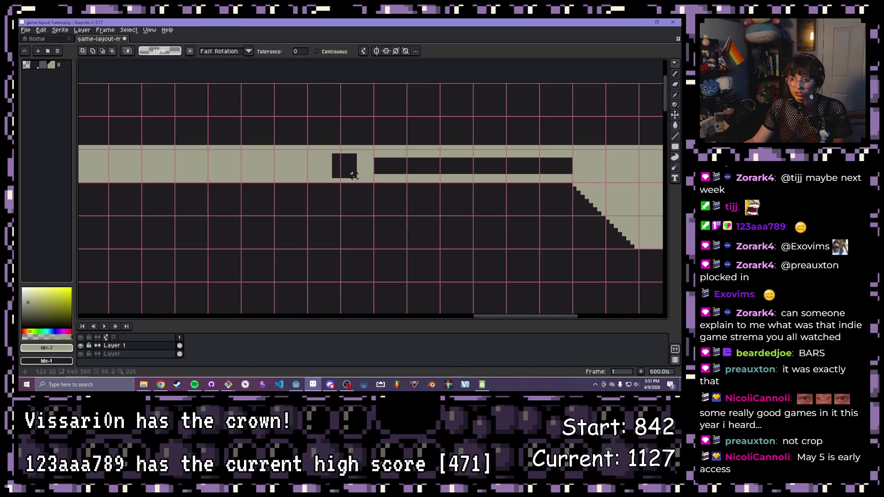
key("g")
left_click(353, 175)
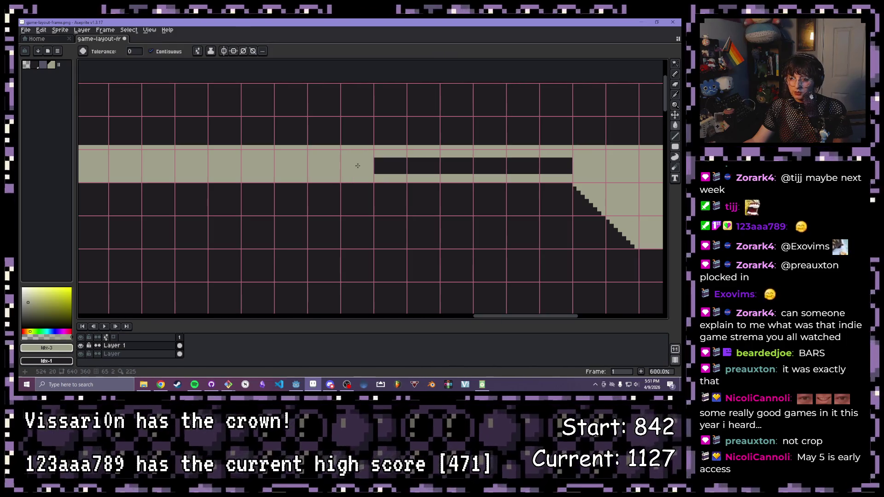
Step: Stamp four dark dot ornaments in a row left of the slot with a 6px brush
key("b")
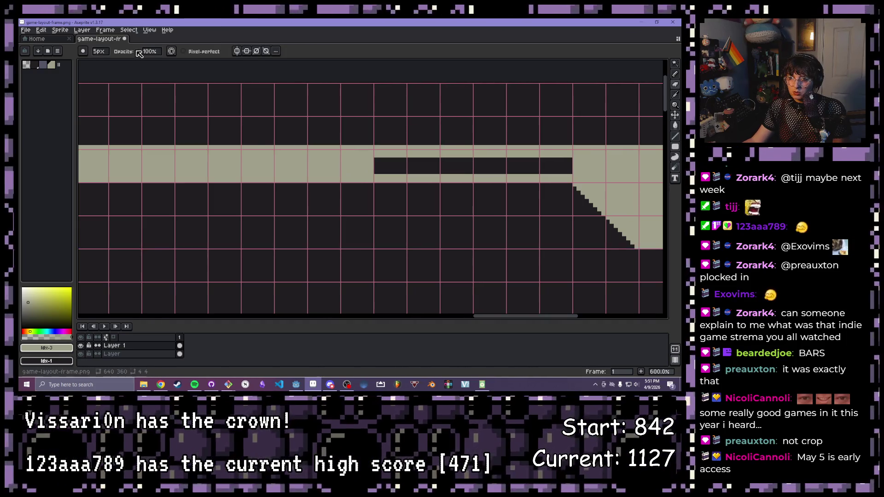
key("plus")
key("plus")
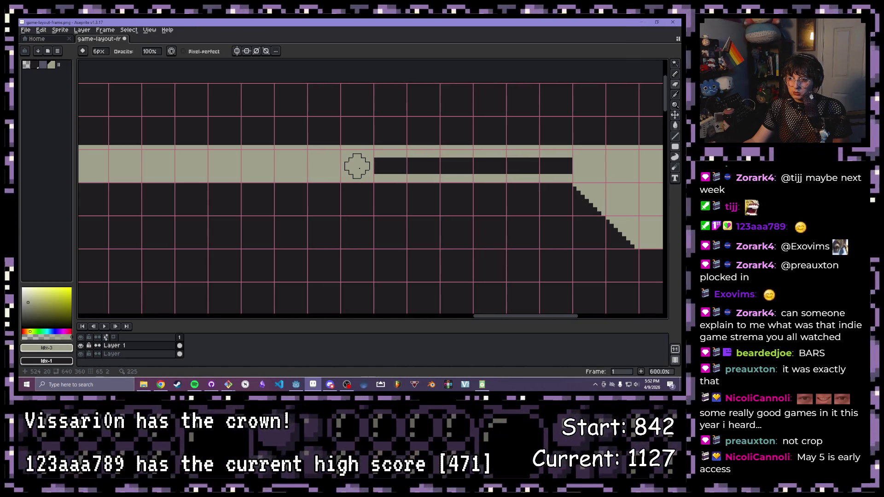
left_click(357, 167)
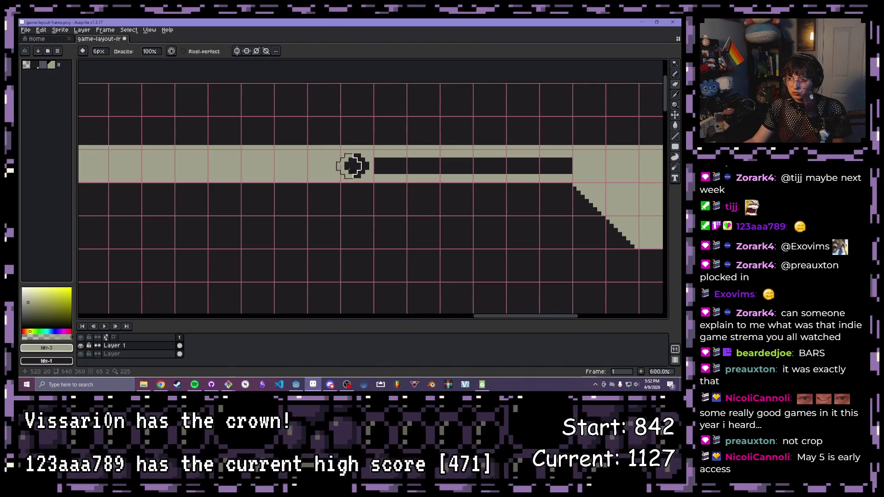
left_click(324, 166)
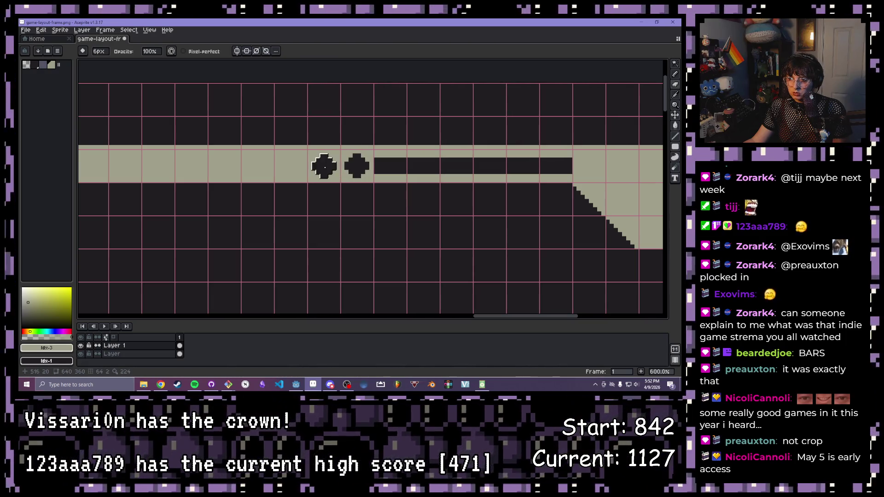
left_click(291, 166)
left_click(257, 167)
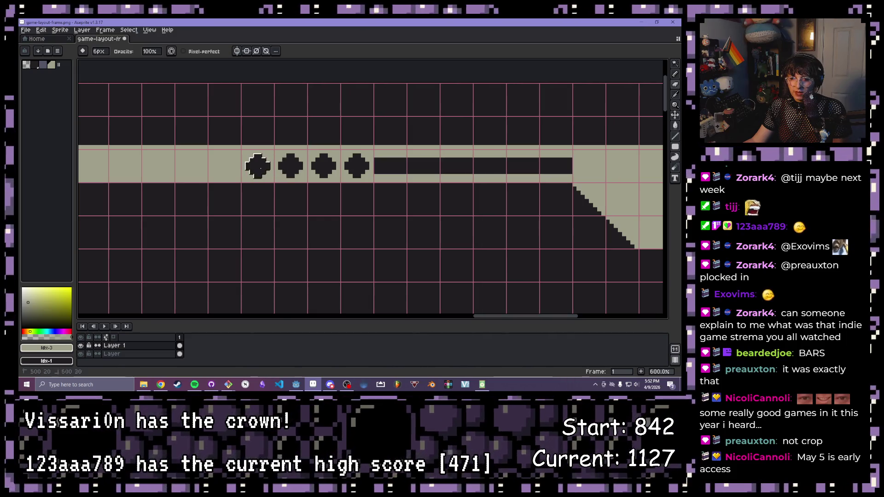
scroll(219, 169, "down", 1)
scroll(219, 169, "down", 6)
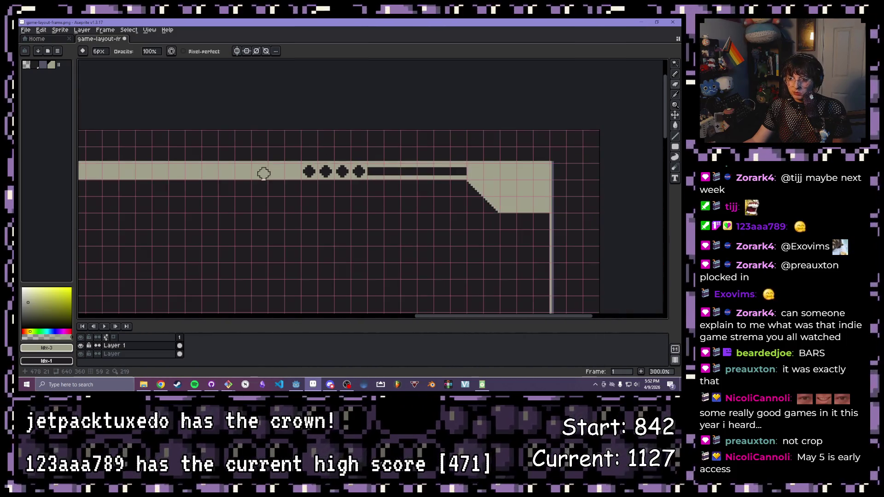
scroll(225, 187, "up", 1)
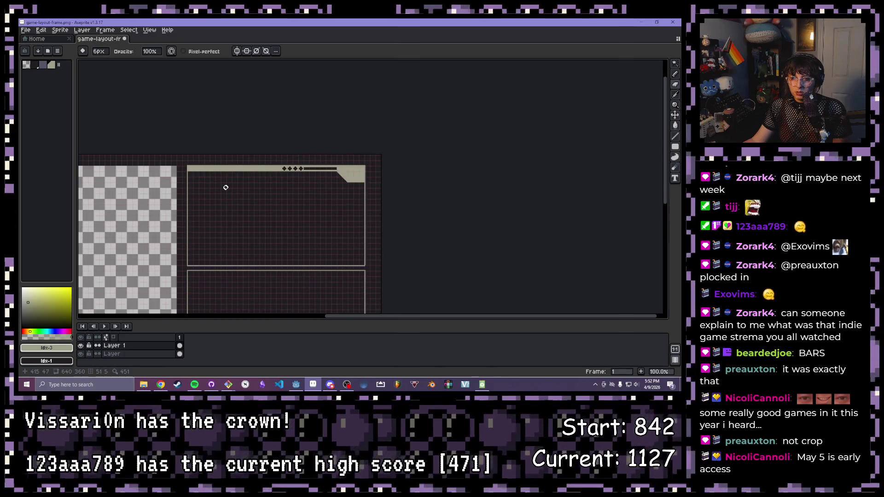
scroll(285, 196, "up", 1)
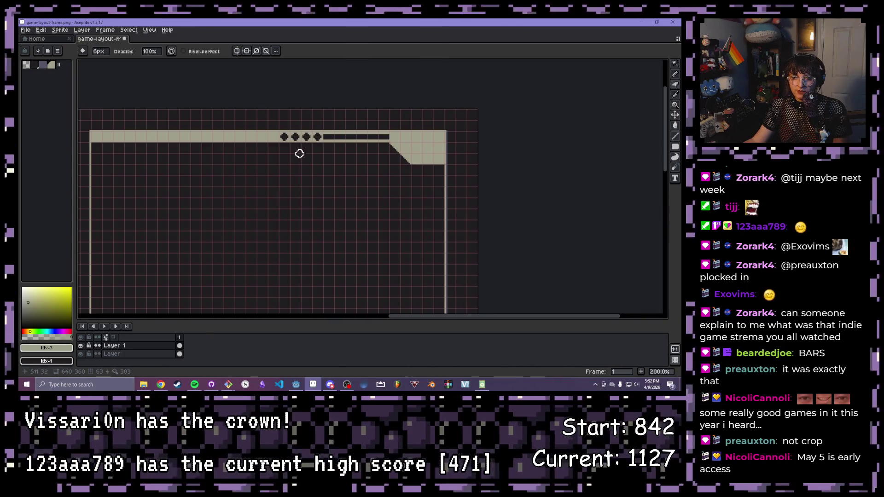
scroll(301, 197, "up", 1)
scroll(301, 197, "up", 1)
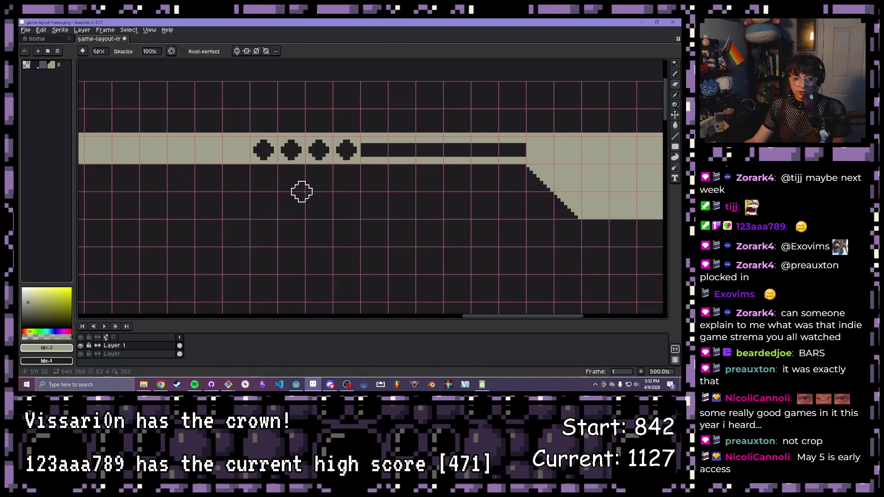
scroll(303, 190, "up", 2)
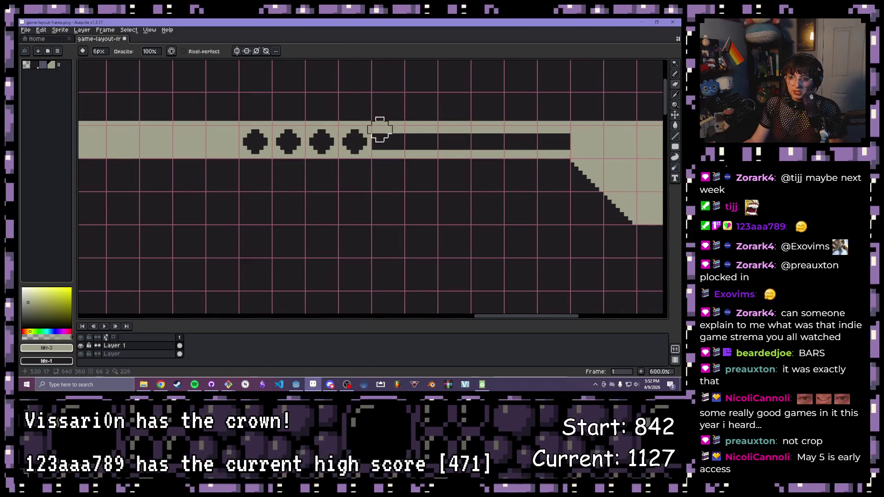
scroll(364, 143, "down", 1)
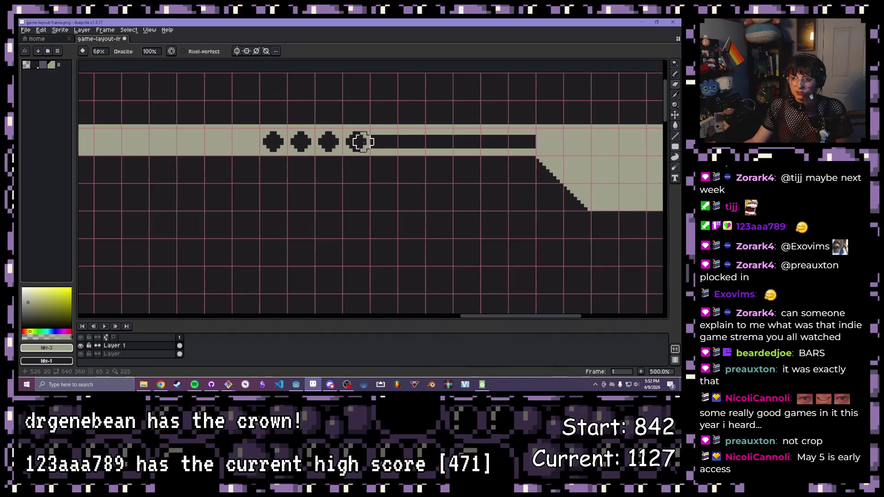
scroll(362, 142, "down", 1)
scroll(444, 175, "down", 1)
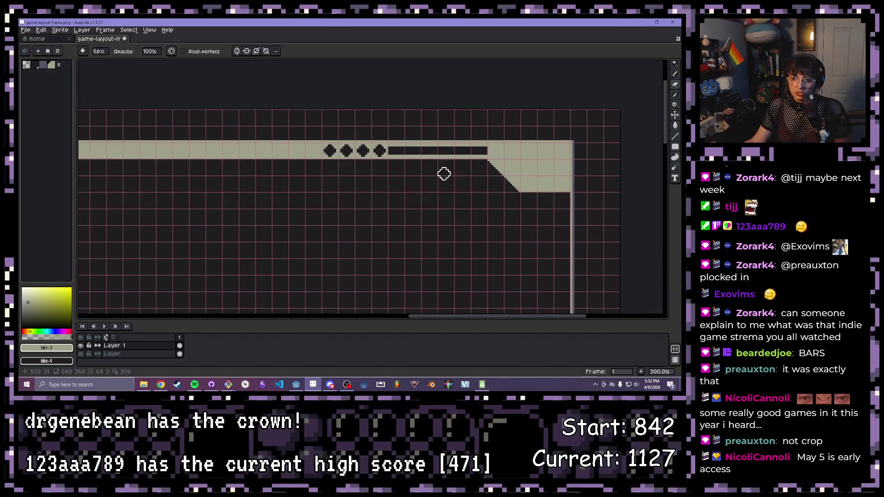
scroll(444, 173, "down", 1)
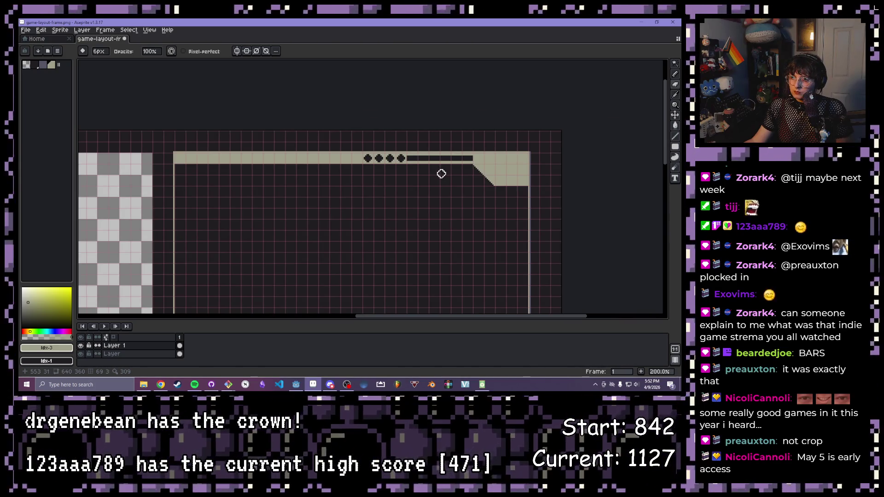
scroll(415, 174, "up", 1)
scroll(397, 172, "up", 1)
scroll(368, 172, "up", 1)
Step: Paint beige pixels to step in the slot's left end, undoing a stray notch
key("b")
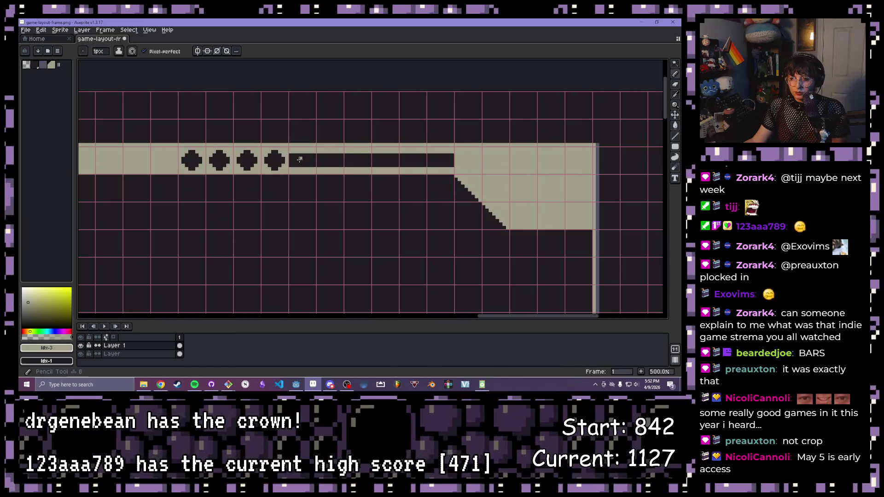
left_click_drag(293, 154, 291, 157)
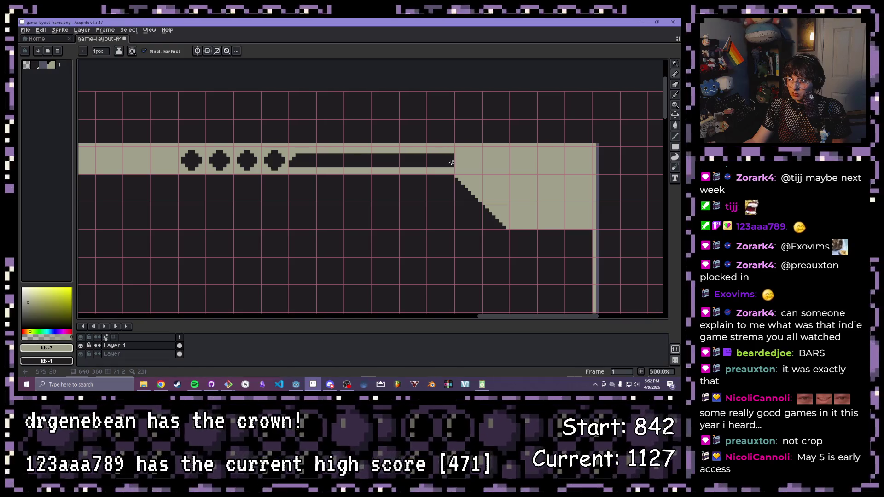
left_click(452, 165)
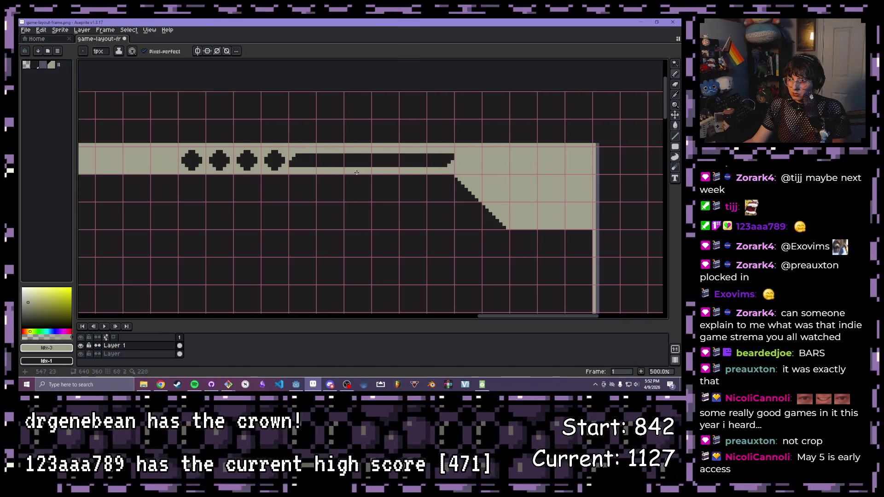
key("ctrl+z")
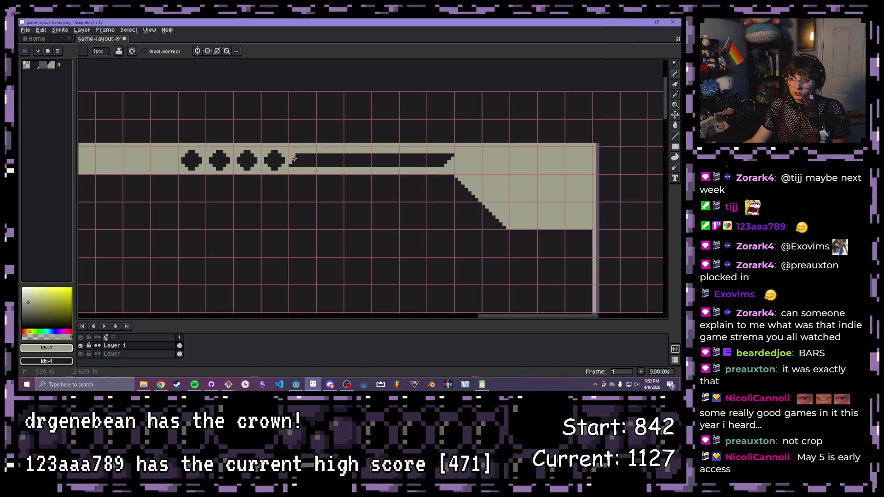
scroll(388, 198, "down", 4)
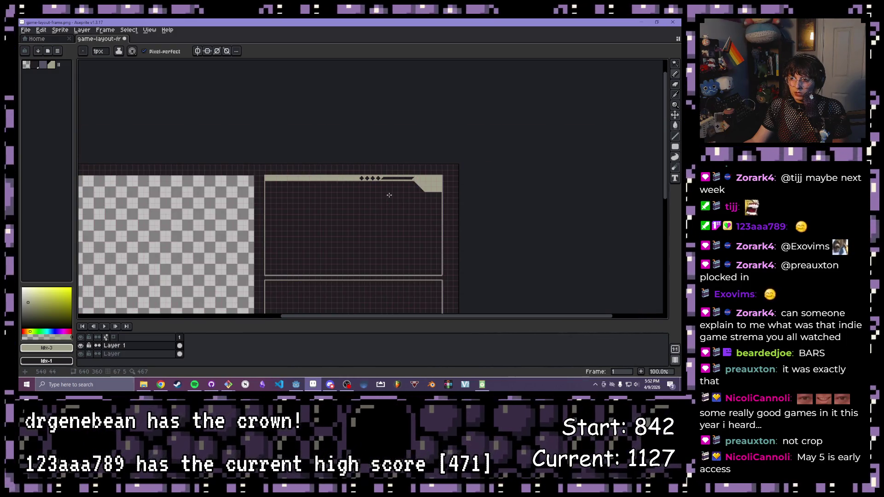
scroll(389, 196, "up", 1)
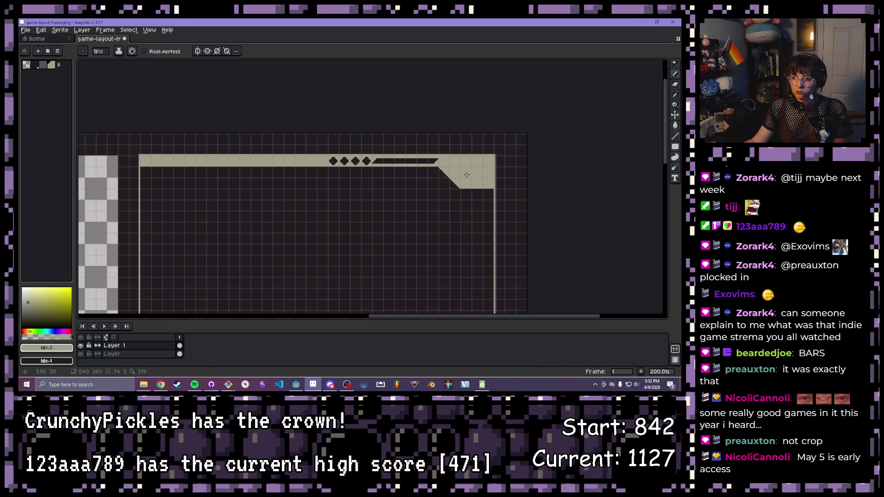
scroll(467, 174, "up", 1)
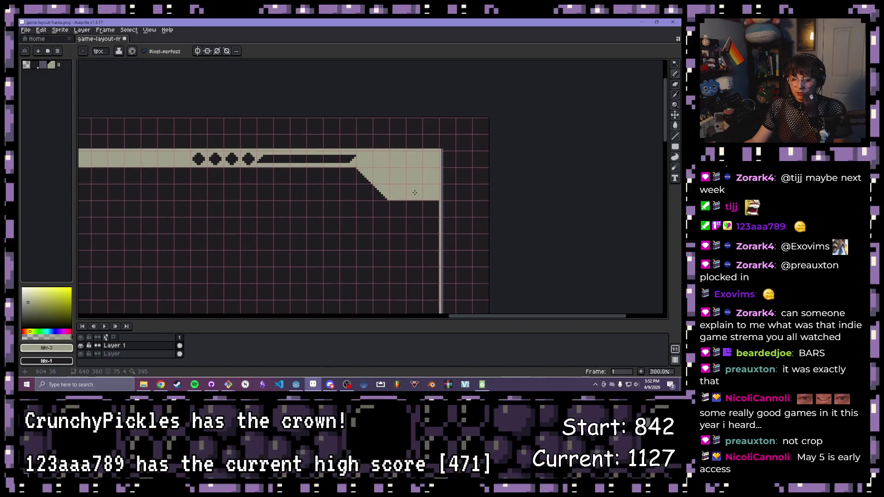
Step: Erase the stepped light wedge below the title bar's right end
key("e")
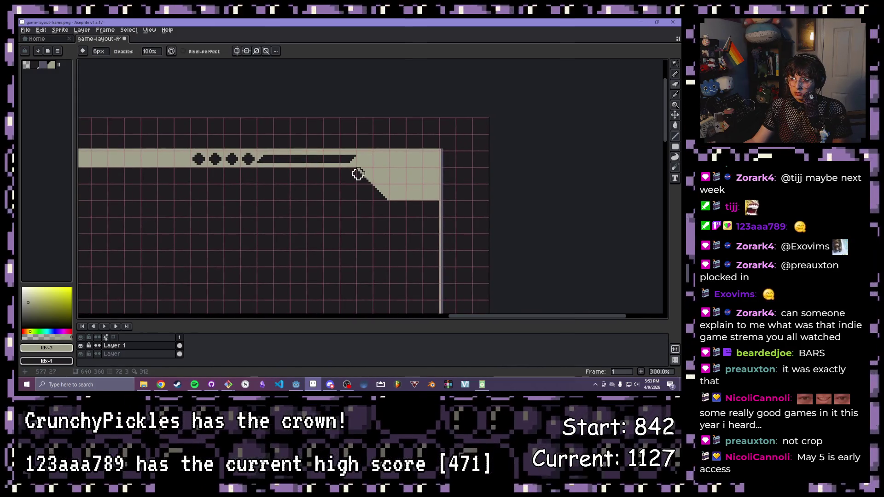
mouse_move(358, 174)
left_mouse_down()
mouse_move(433, 174)
mouse_move(432, 201)
mouse_move(418, 184)
mouse_move(363, 184)
mouse_move(393, 193)
mouse_move(361, 208)
left_mouse_up()
scroll(437, 179, "up", 2)
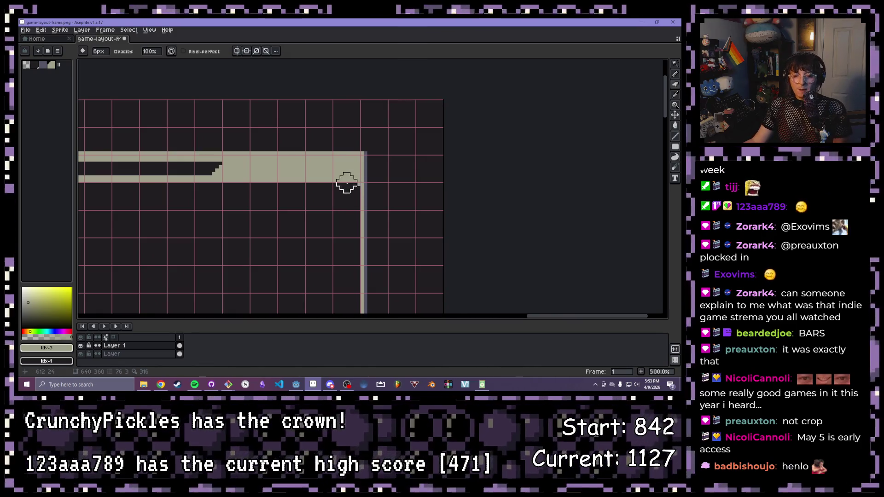
key("ctrl+z")
key("ctrl+y")
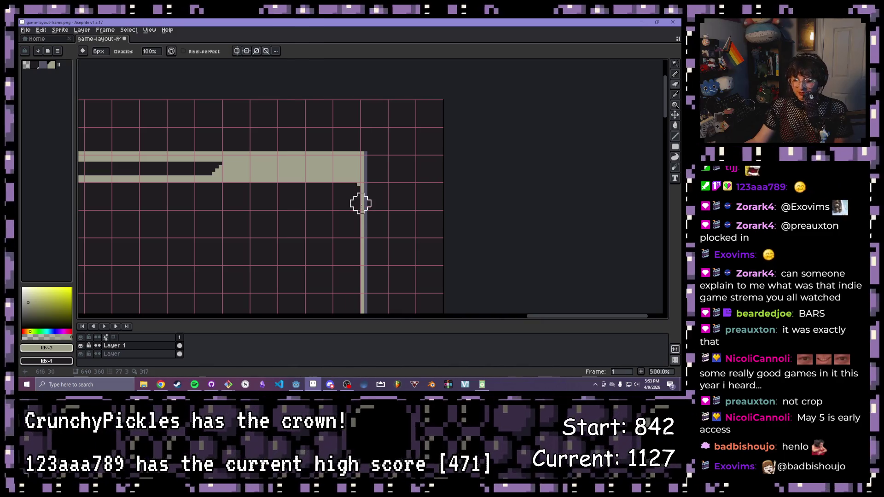
key("b")
scroll(355, 198, "down", 4)
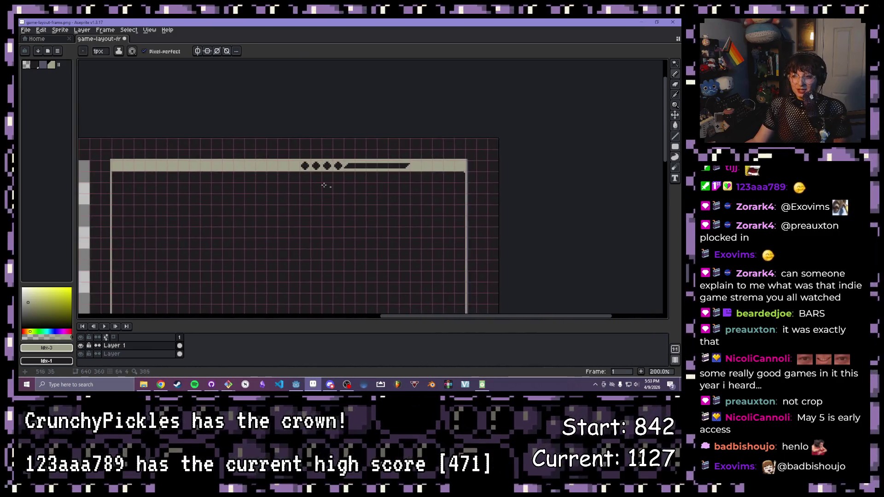
scroll(307, 186, "up", 2)
scroll(352, 183, "down", 1)
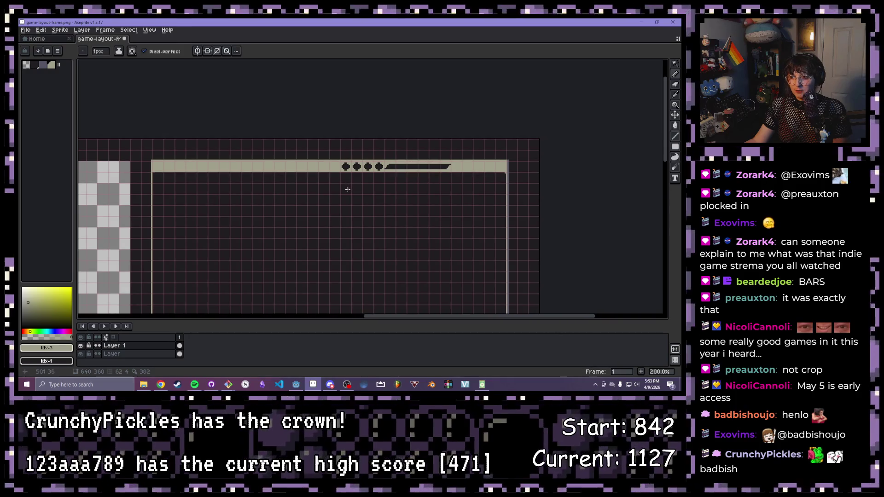
scroll(459, 173, "up", 2)
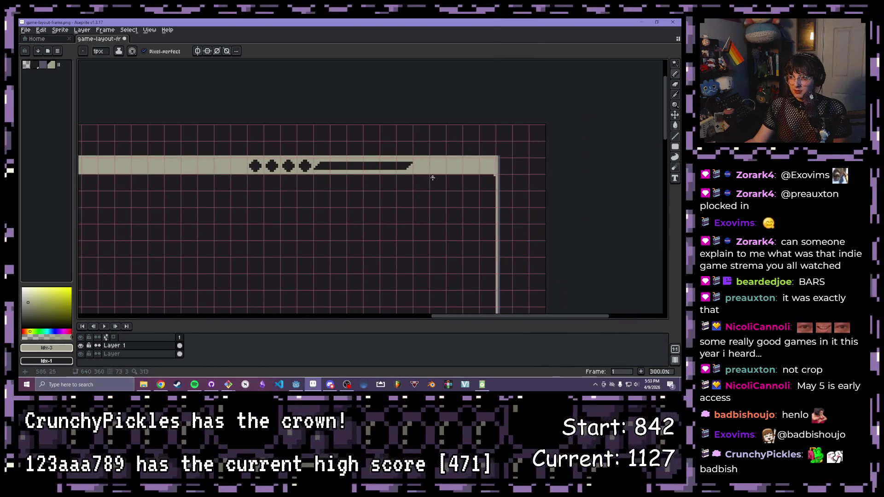
mouse_move(461, 174)
left_mouse_down()
mouse_move(431, 174)
mouse_move(438, 223)
left_mouse_up()
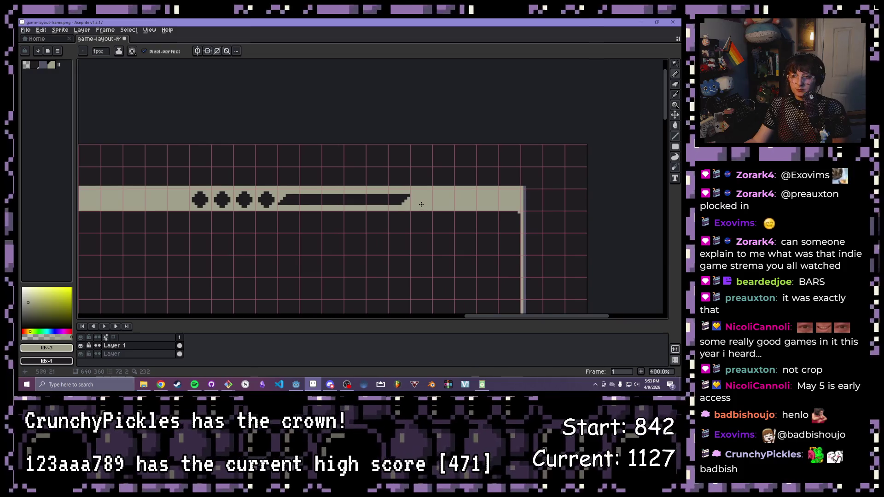
scroll(420, 204, "up", 1)
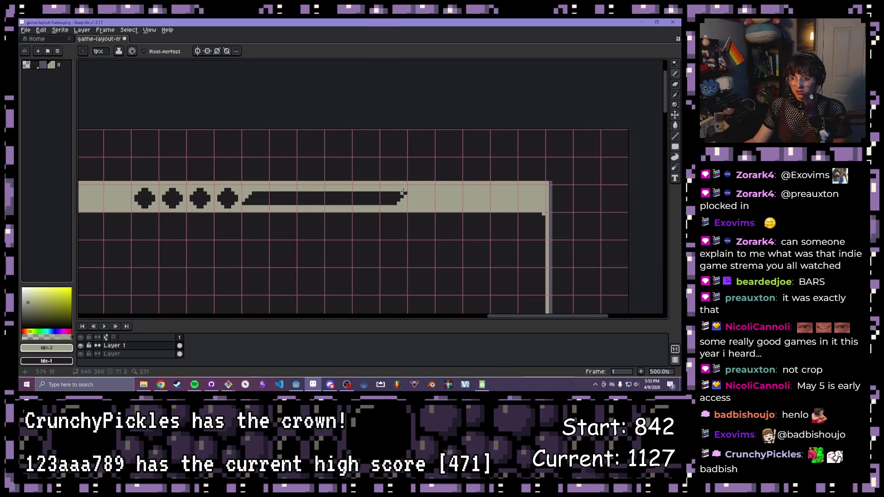
key("e")
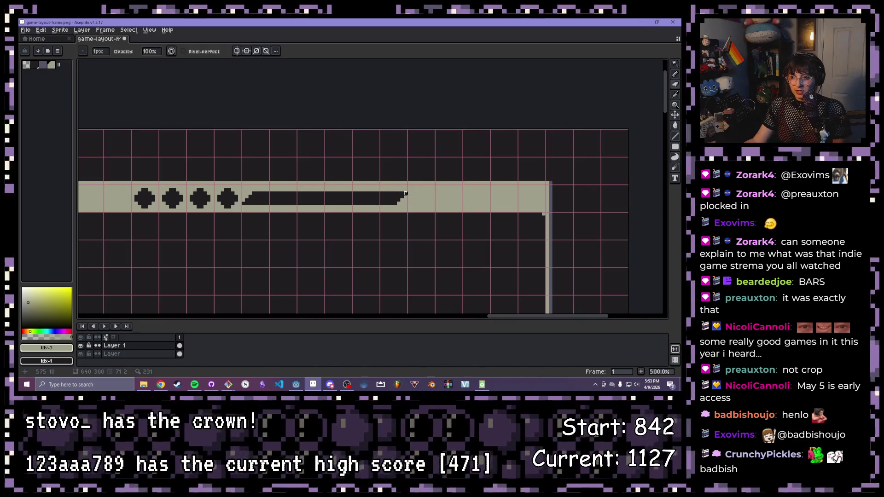
Step: Draw three straight dark rows along the bar, extending the slot toward the tapered right end
left_click_drag(405, 193, 543, 193)
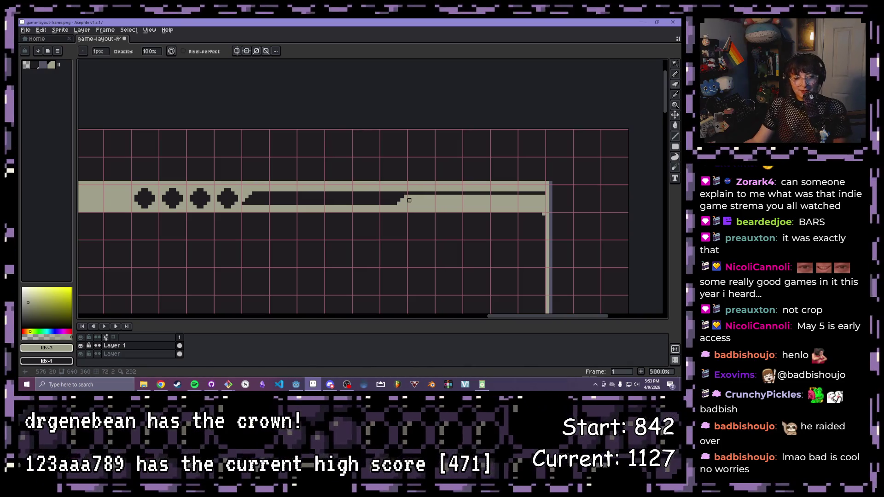
left_click_drag(401, 196, 540, 196)
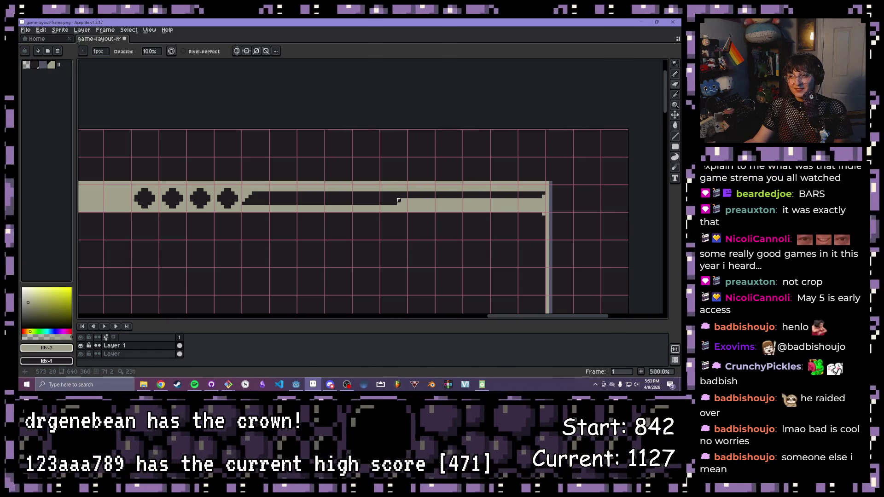
left_click_drag(399, 200, 533, 203)
scroll(432, 221, "down", 1)
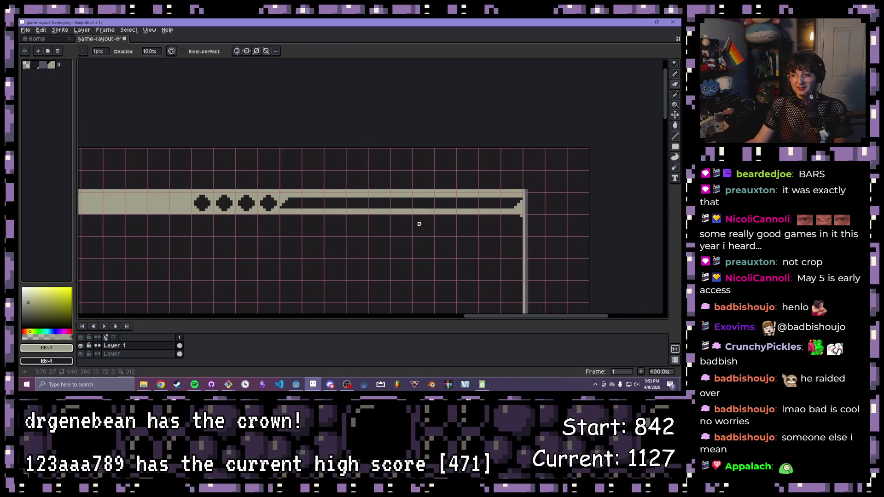
scroll(418, 223, "down", 2)
scroll(437, 220, "down", 1)
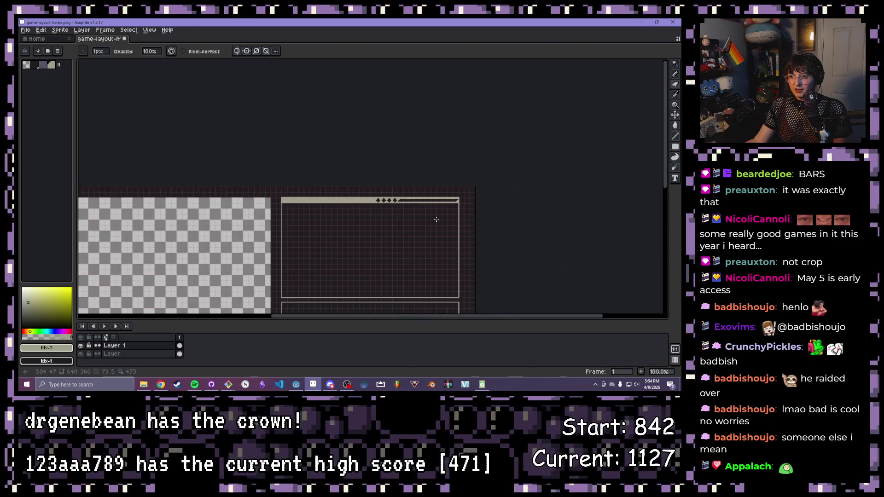
scroll(436, 219, "up", 1)
scroll(405, 214, "up", 1)
scroll(290, 213, "down", 1)
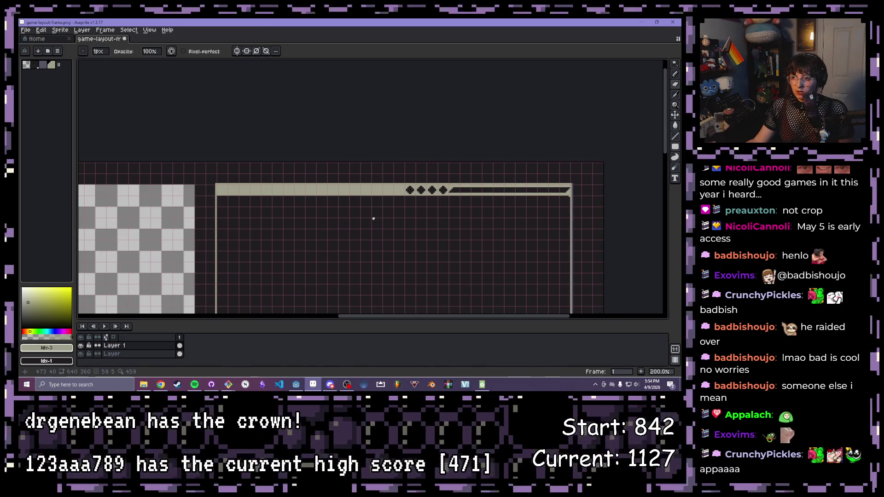
scroll(323, 203, "up", 2)
scroll(269, 183, "left", 3)
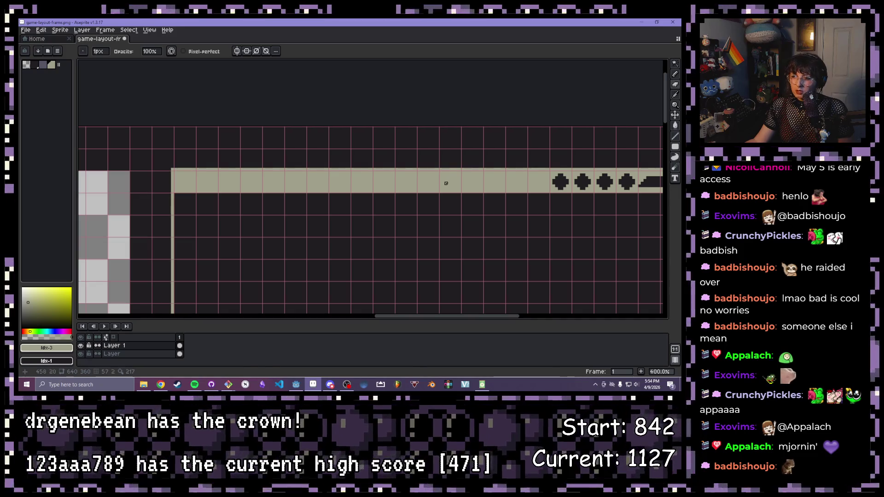
mouse_move(516, 186)
left_mouse_down()
mouse_move(450, 195)
mouse_move(306, 185)
left_mouse_up()
left_click_drag(433, 200, 417, 204)
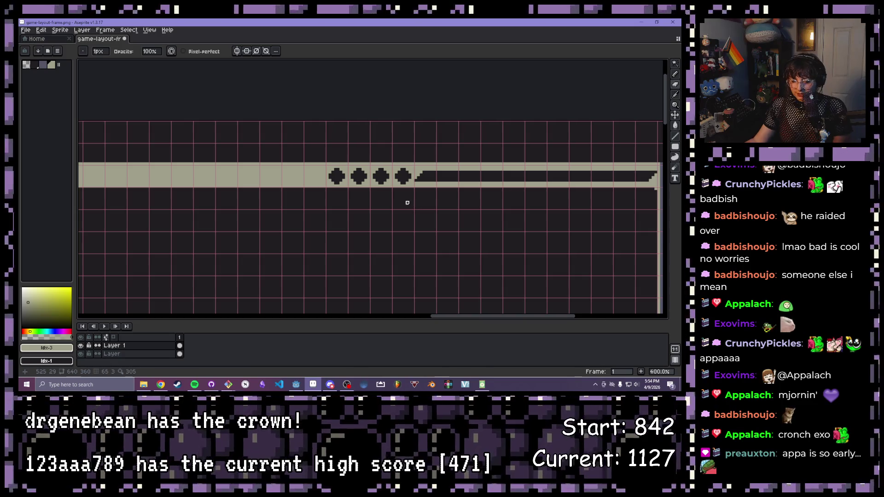
key("m")
left_click_drag(327, 166, 413, 186)
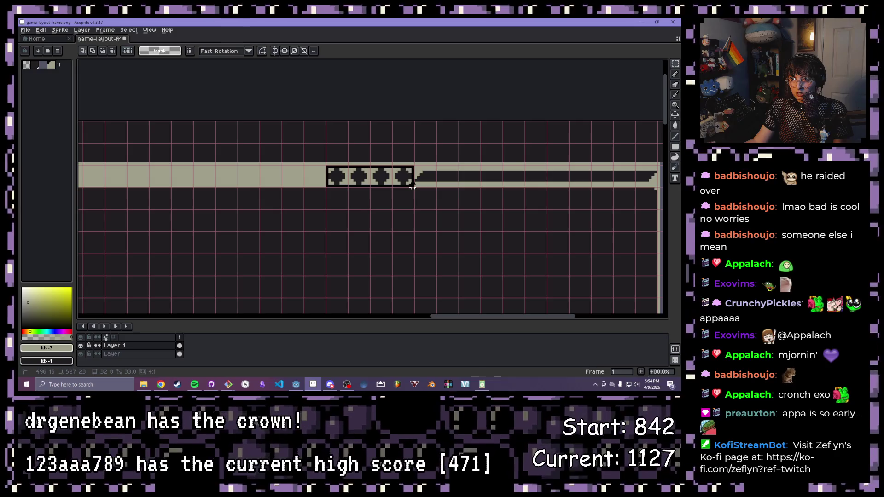
Step: Cancel a trial one-pixel nudge of the selected dots and deselect them
key("Left")
key("Left")
key("Left")
key("Left")
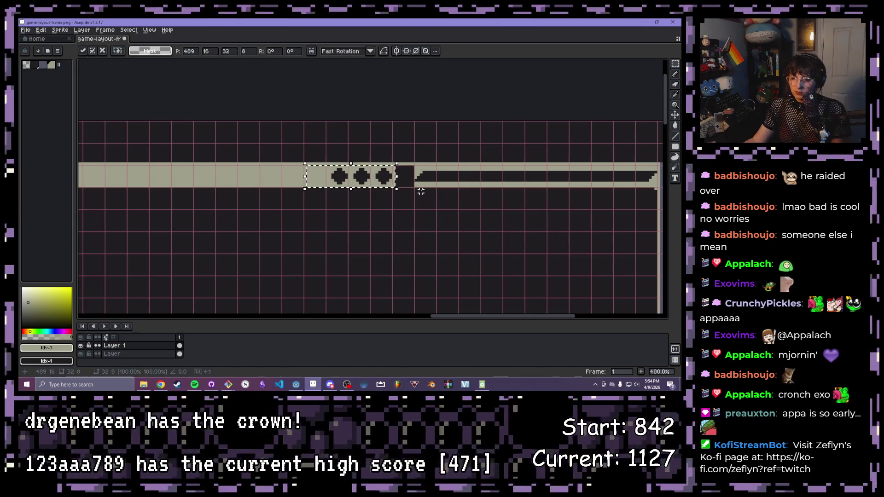
key("Escape")
key("ctrl+d")
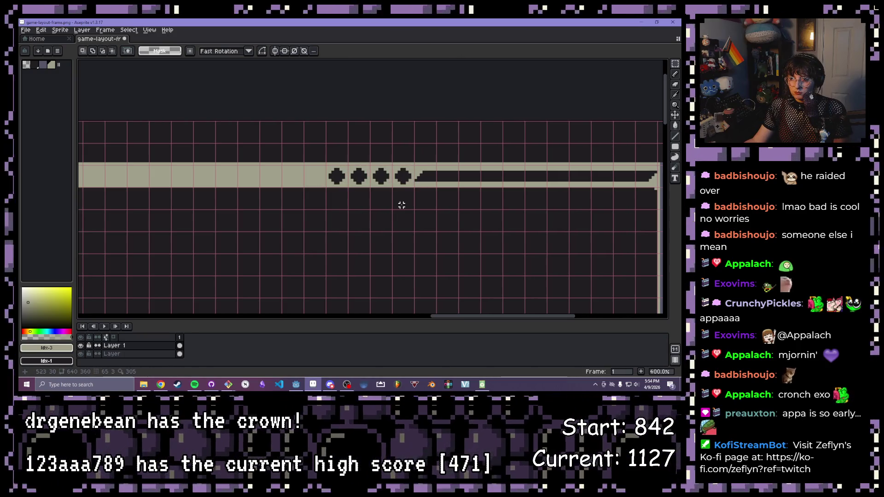
Step: Stamp a trial fifth dot with the 6px brush, then flood-fill it away with the bar colour
key("b")
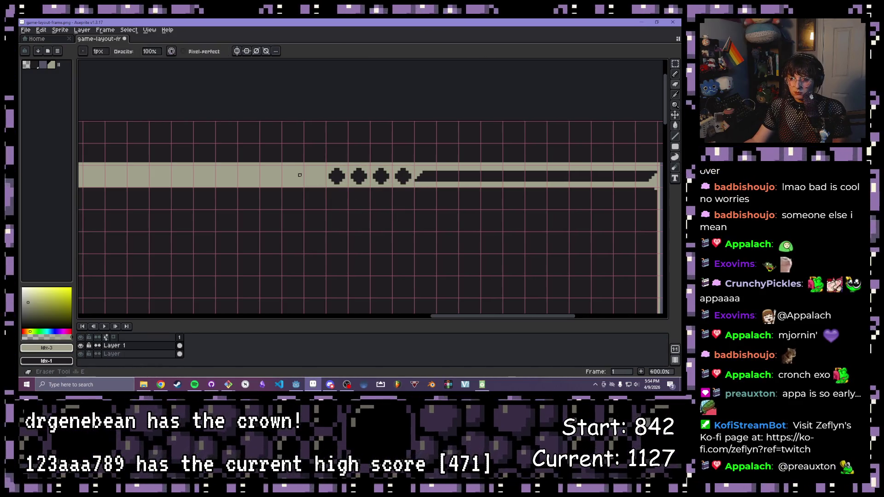
key("plus")
key("plus")
left_click(315, 176)
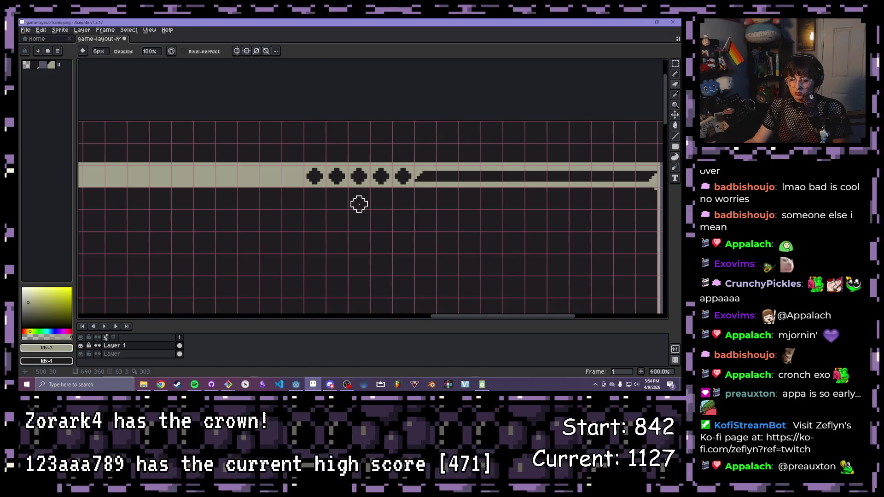
key("b")
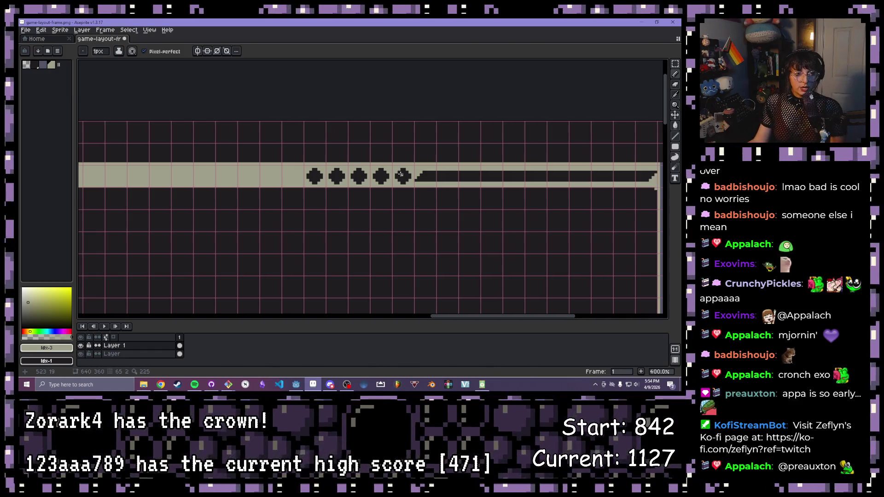
key("g")
left_click(404, 176)
Step: Marquee-select the slot's left end piece, then cancel the move and deselect
scroll(413, 178, "up", 1)
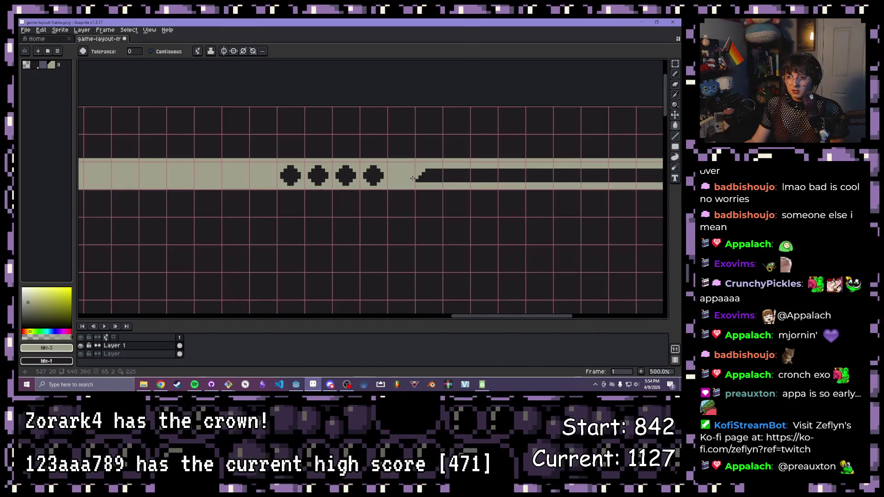
key("m")
scroll(445, 181, "up", 1)
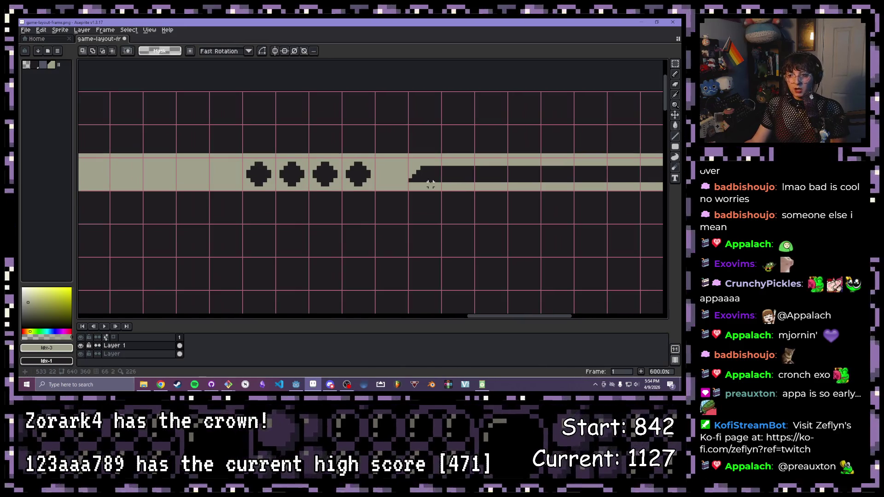
mouse_move(439, 179)
left_mouse_down()
mouse_move(409, 165)
mouse_move(410, 181)
mouse_move(433, 182)
mouse_move(407, 157)
mouse_move(398, 181)
left_mouse_up()
left_click(439, 188)
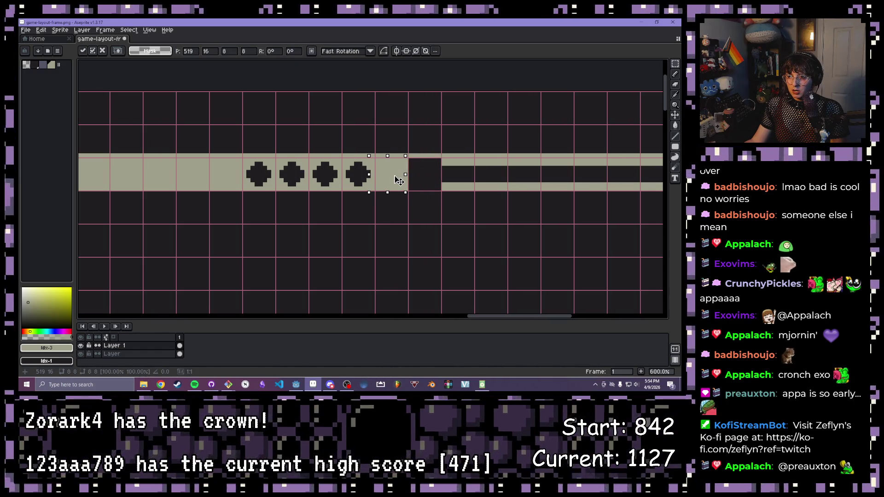
key("Escape")
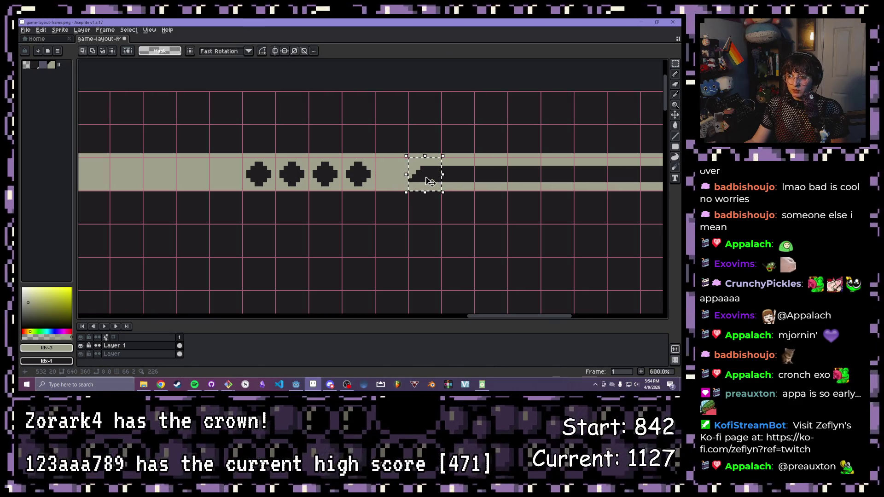
key("ctrl+d")
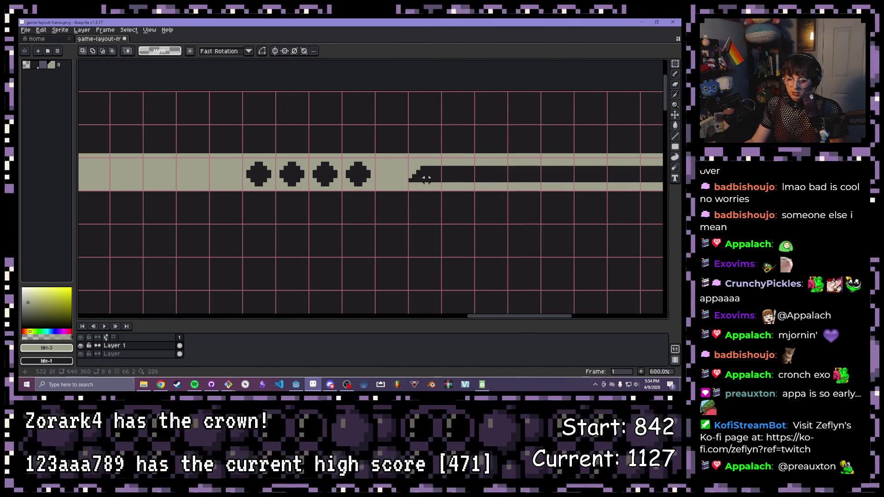
Step: Pencil a stair-step taper at the slot's left edge, right beside the fourth dot
key("b")
mouse_move(419, 168)
left_mouse_down()
mouse_move(409, 179)
mouse_move(381, 181)
left_mouse_up()
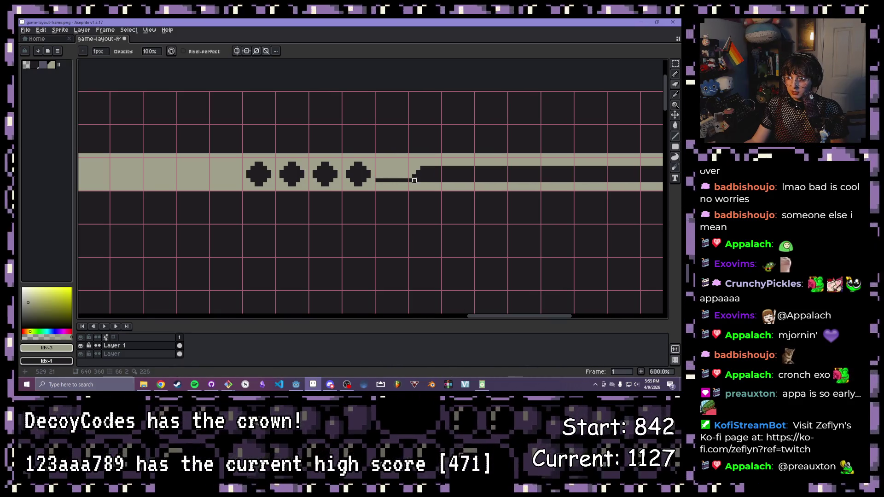
mouse_move(416, 176)
left_mouse_down()
mouse_move(378, 177)
mouse_move(392, 169)
left_mouse_up()
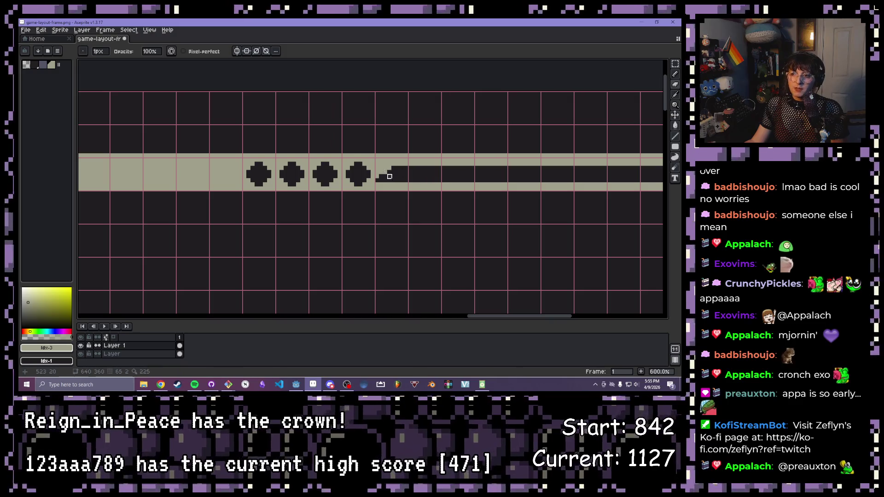
left_click(390, 172)
left_click(386, 173)
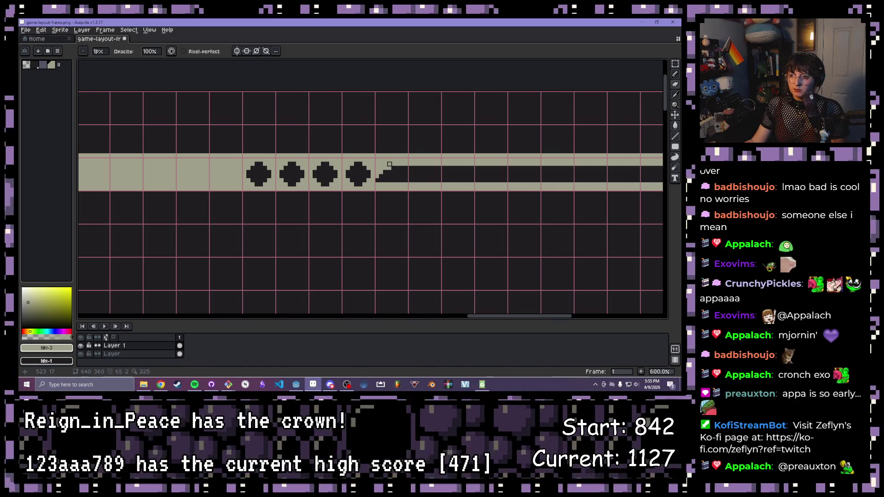
scroll(443, 191, "down", 3)
scroll(469, 201, "down", 1)
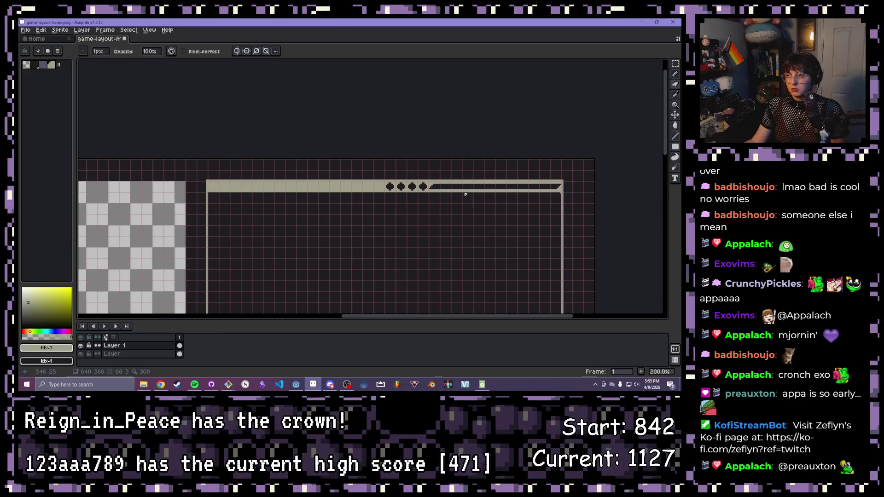
scroll(465, 195, "down", 1)
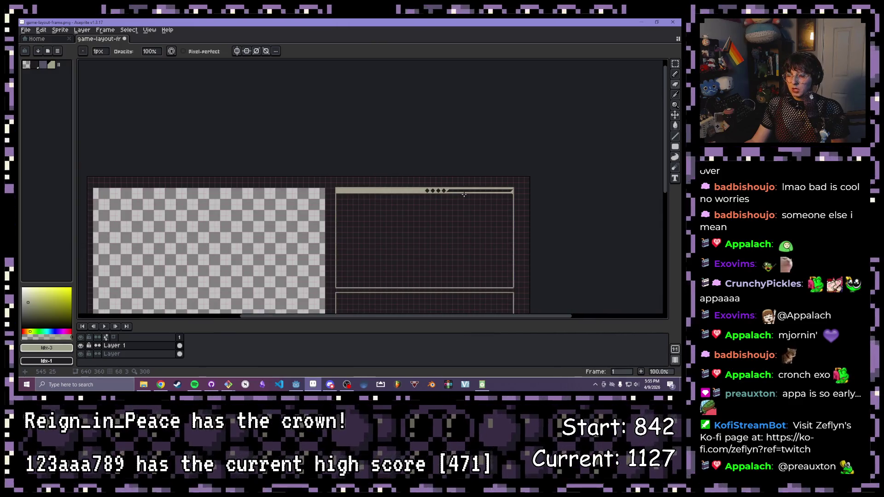
scroll(428, 191, "up", 1)
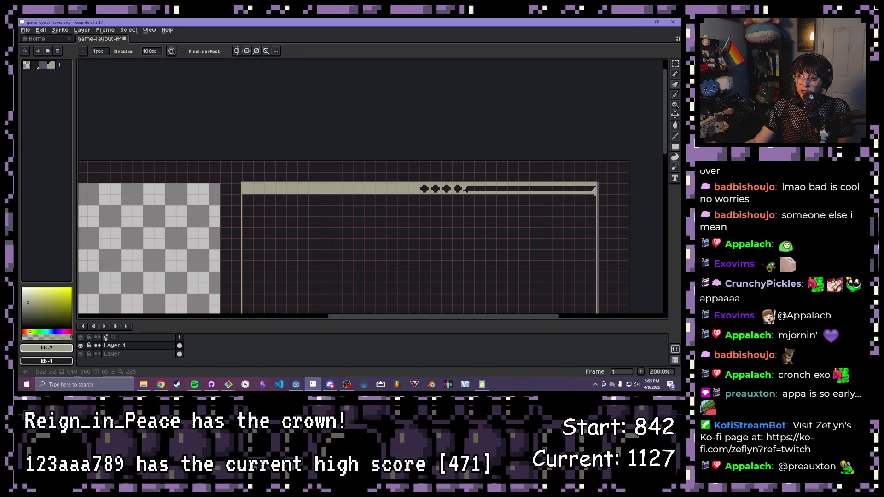
scroll(496, 191, "up", 2)
left_click_drag(555, 201, 365, 183)
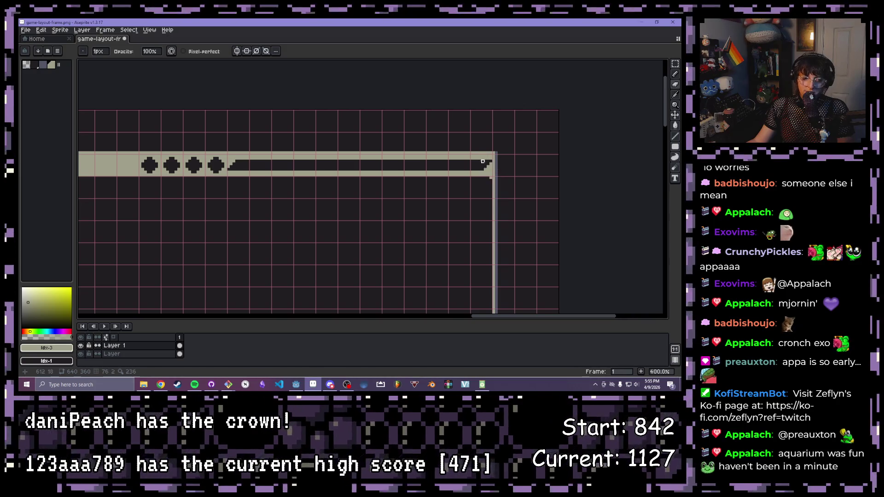
scroll(480, 158, "down", 2)
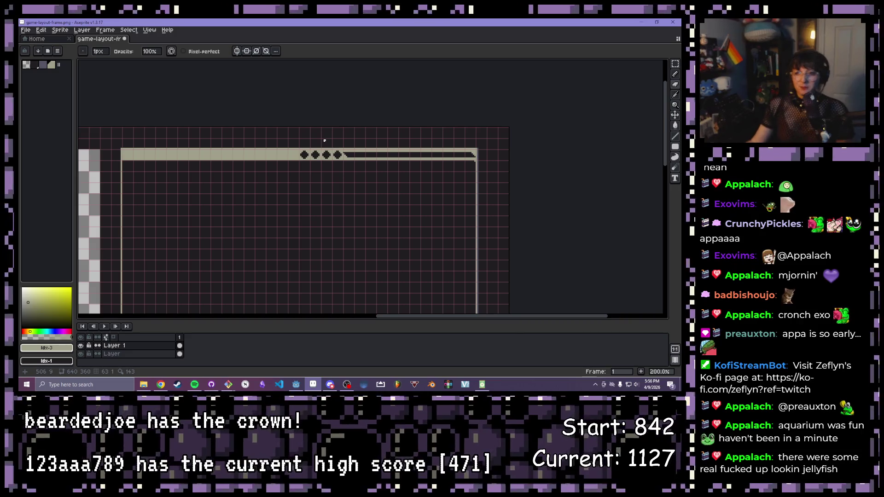
scroll(174, 193, "up", 1)
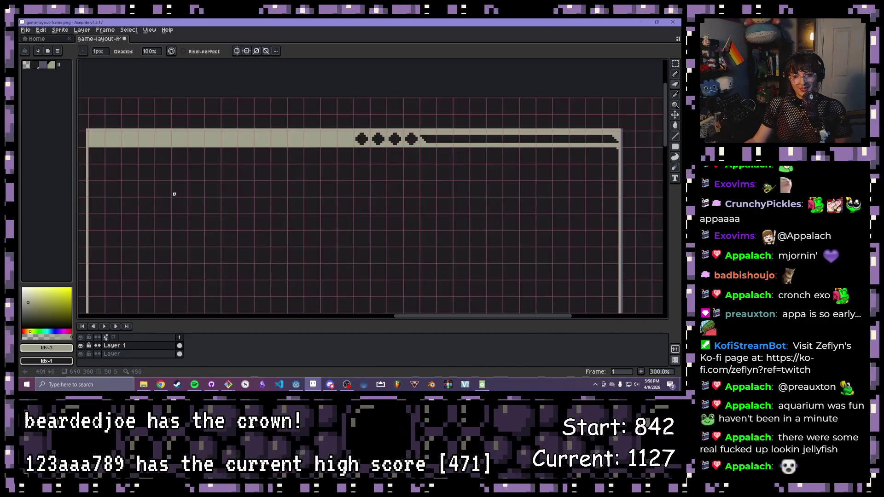
scroll(300, 193, "right", 3)
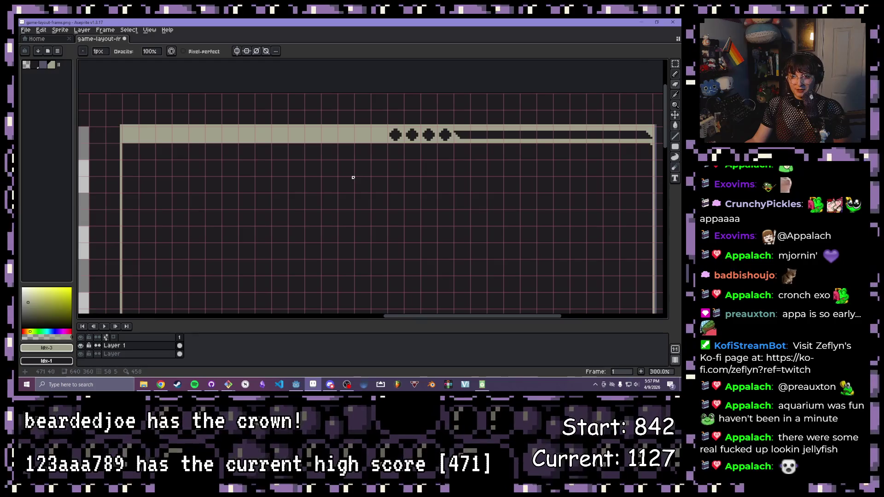
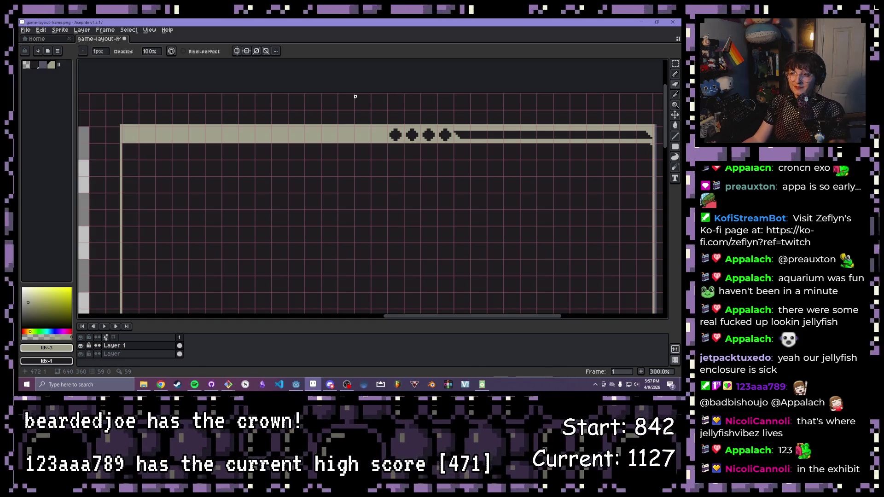
Step: Leave the Aseprite artwork and bring up Godot's 2D scene view
scroll(403, 138, "down", 2)
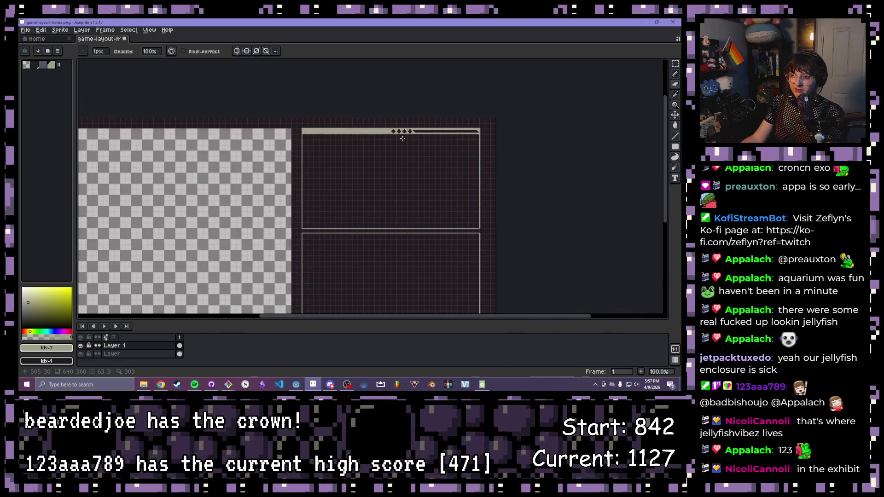
scroll(399, 143, "down", 1)
scroll(390, 142, "up", 1)
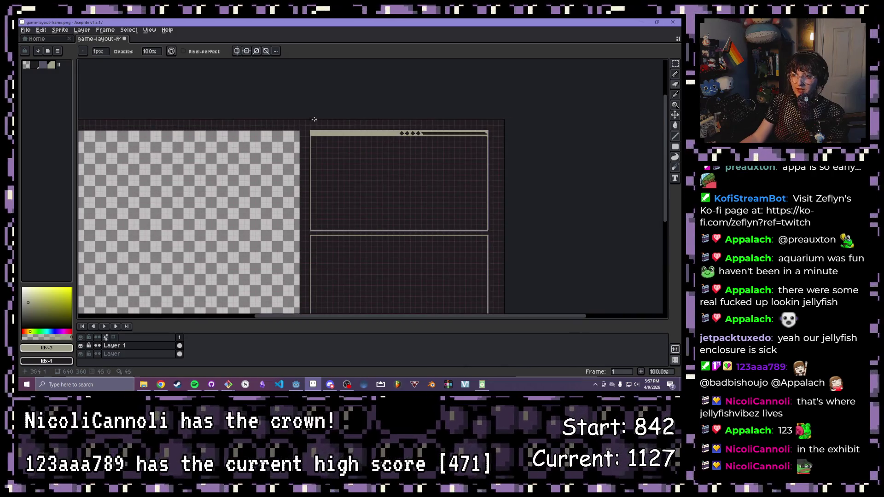
scroll(313, 134, "up", 1)
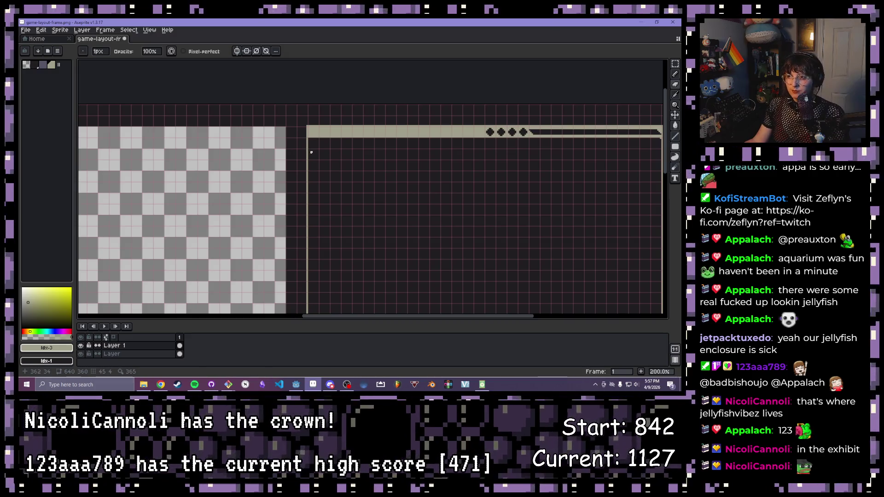
scroll(481, 183, "down", 3)
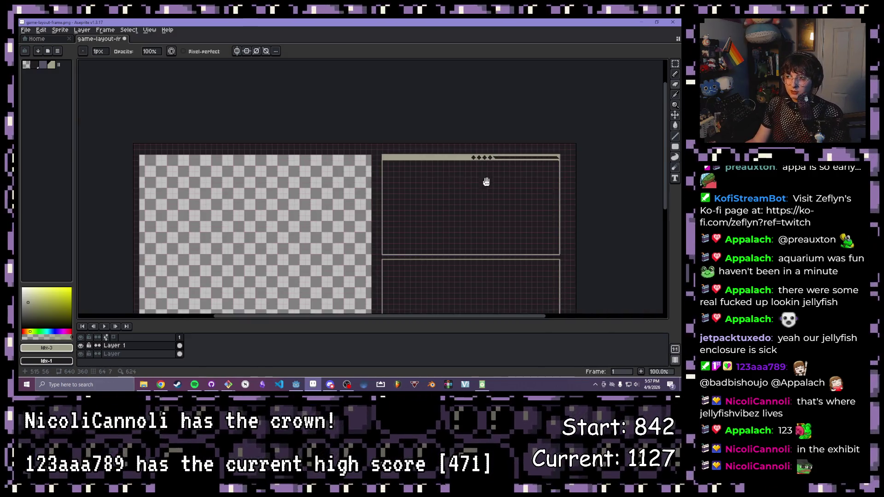
scroll(377, 177, "up", 1)
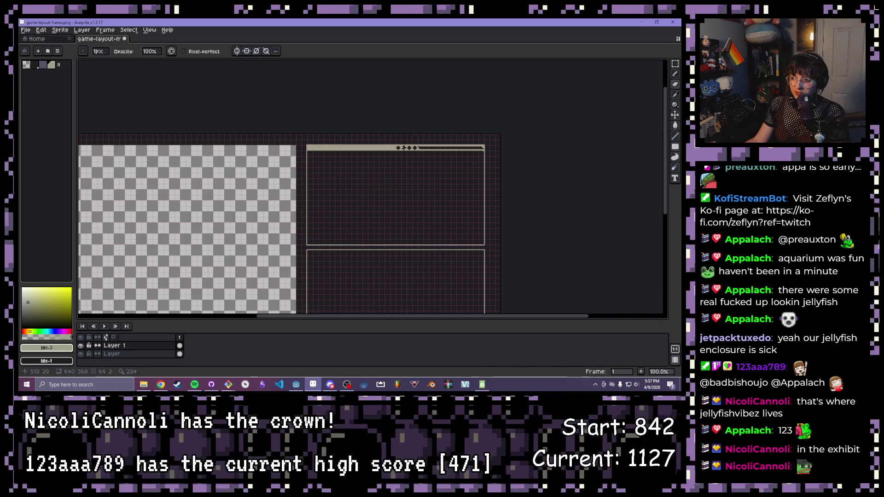
scroll(388, 199, "down", 2)
scroll(350, 175, "down", 3)
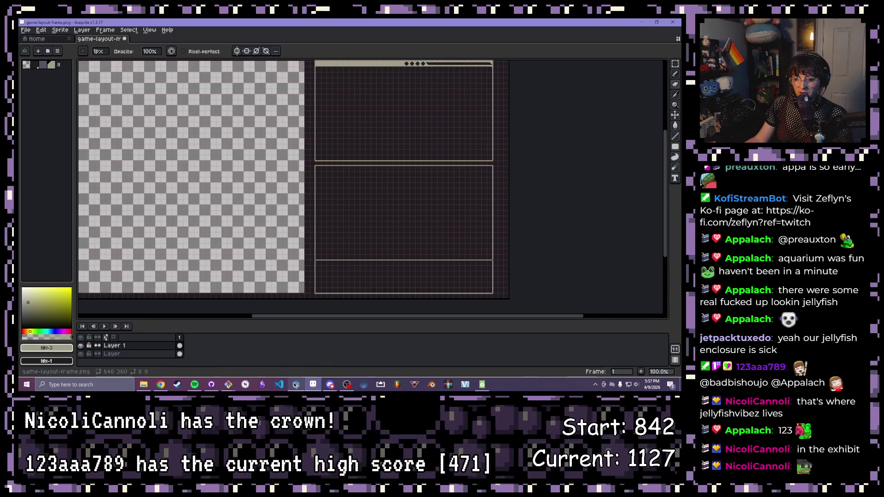
mouse_move(296, 384)
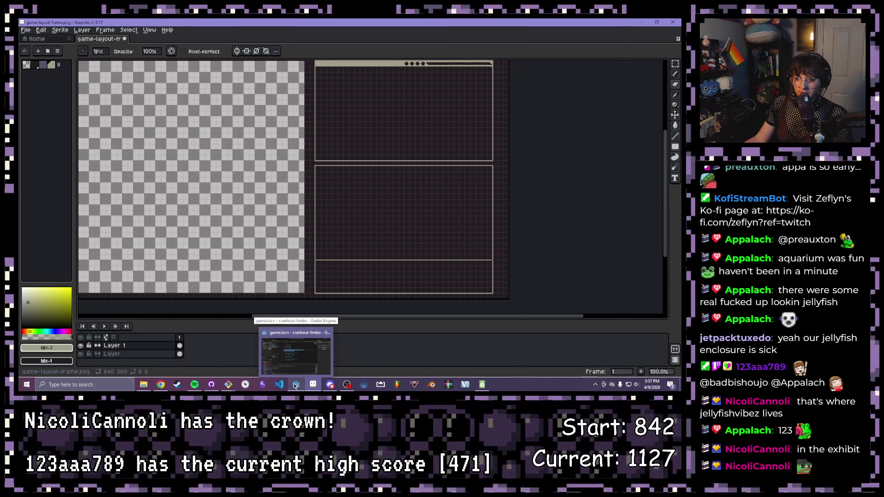
left_click(294, 386)
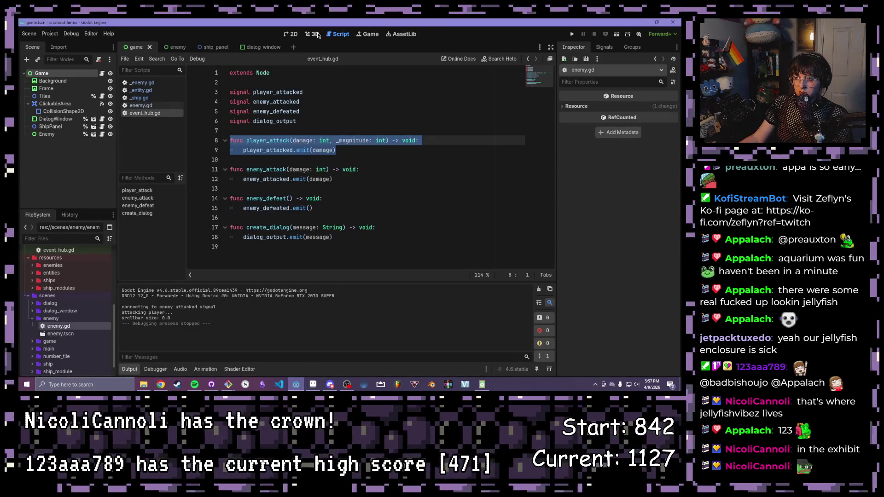
left_click(293, 34)
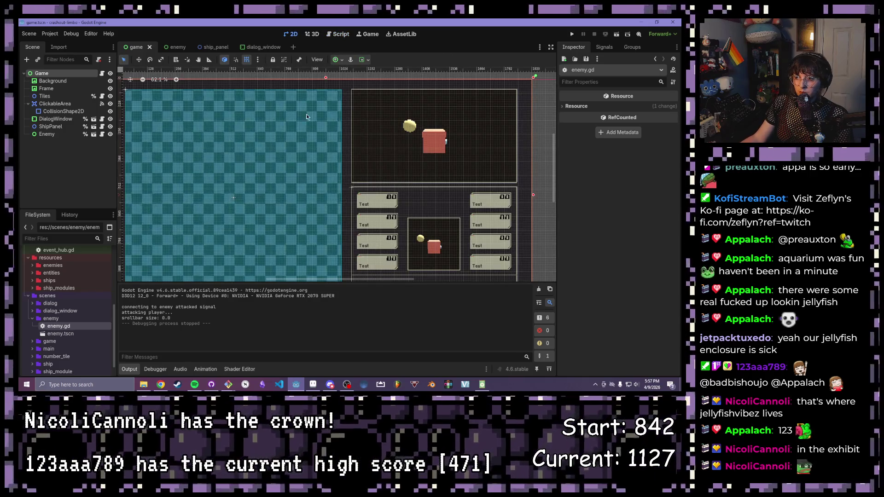
Step: Zoom in and out around the ShipPanel to look over the game layout
scroll(454, 215, "up", 3)
scroll(350, 204, "up", 3)
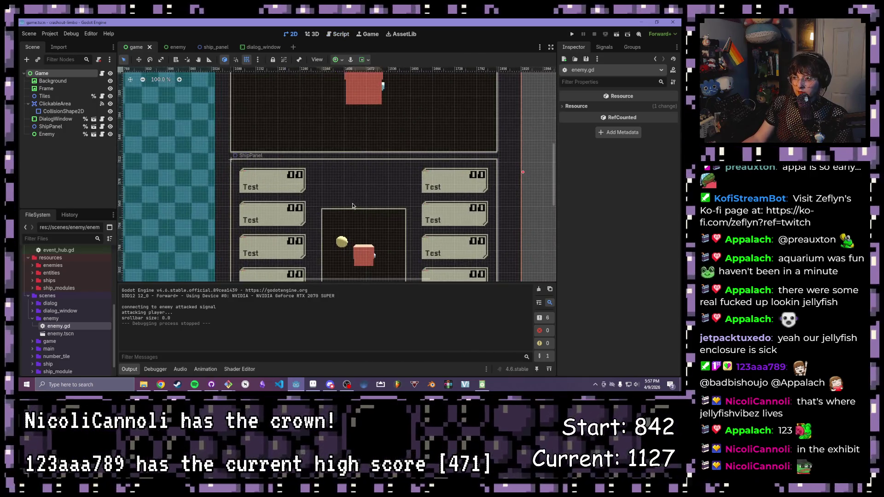
scroll(265, 169, "up", 5)
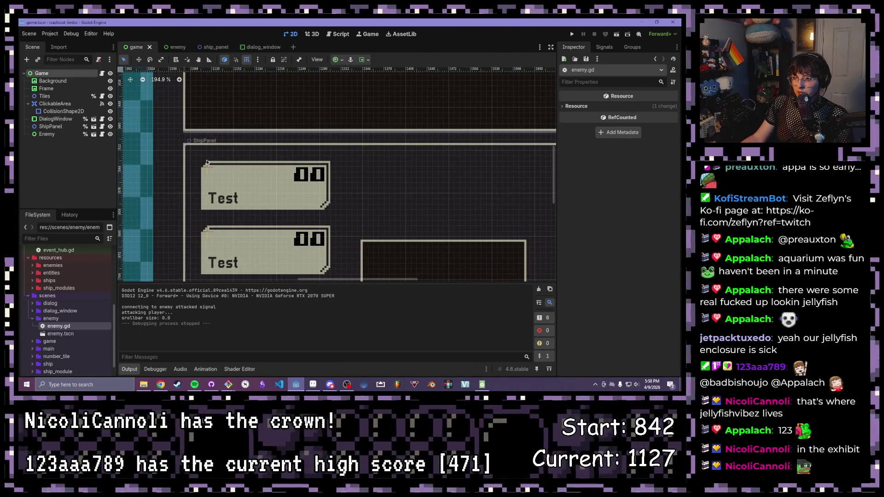
scroll(193, 165, "down", 1)
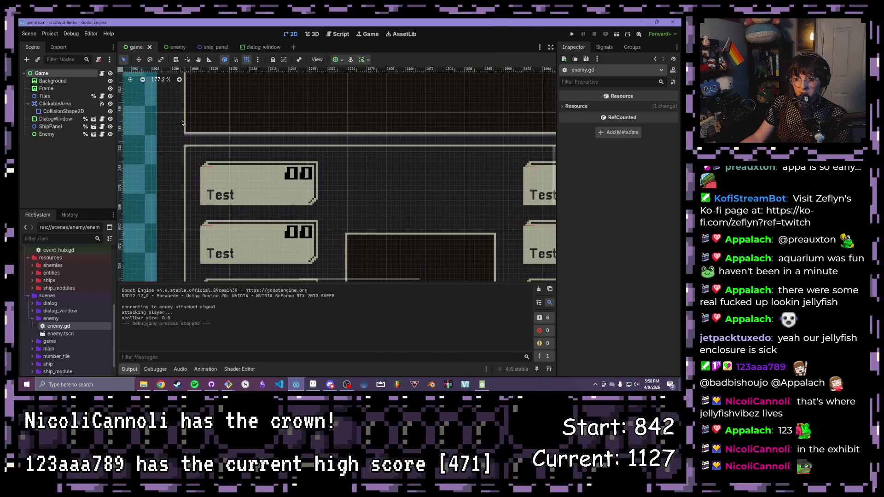
scroll(330, 204, "down", 3)
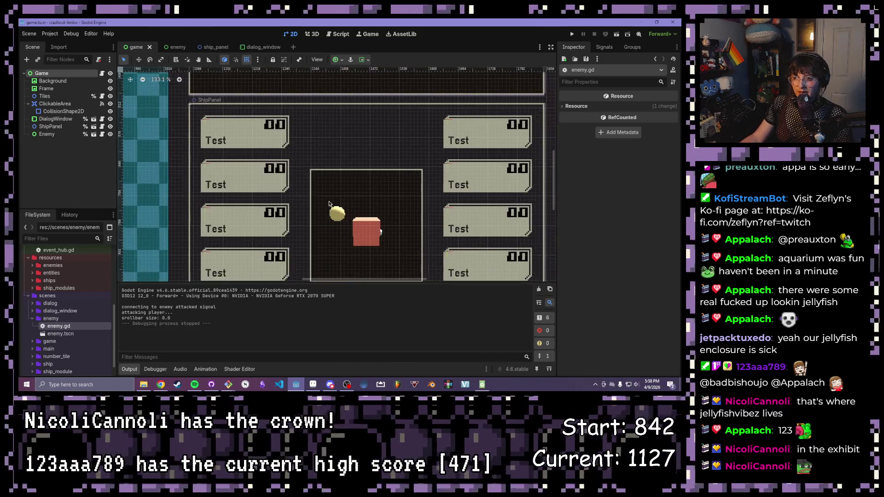
scroll(322, 207, "down", 1)
scroll(299, 216, "down", 2)
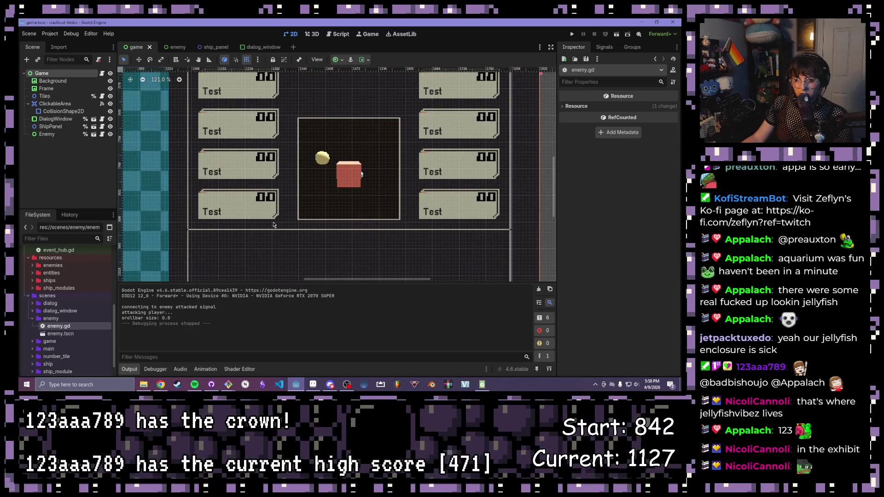
scroll(277, 224, "up", 1)
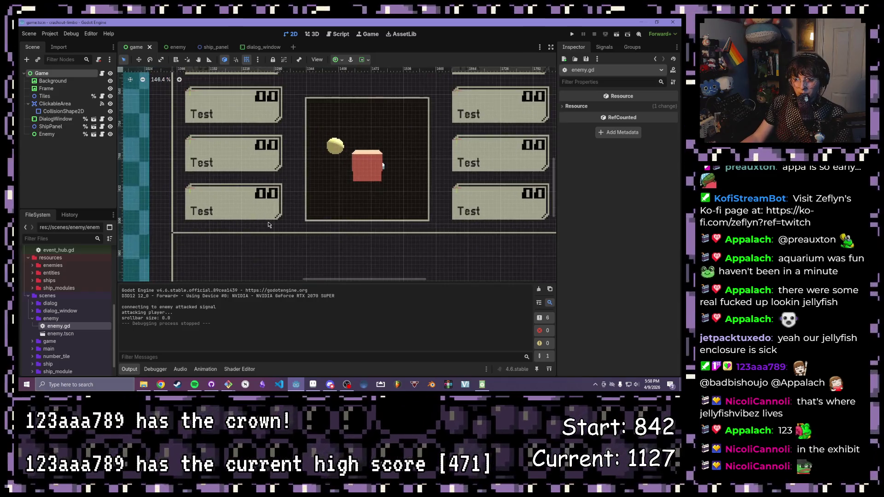
scroll(285, 226, "down", 1)
scroll(306, 229, "up", 2)
scroll(306, 229, "up", 1)
scroll(304, 226, "down", 1)
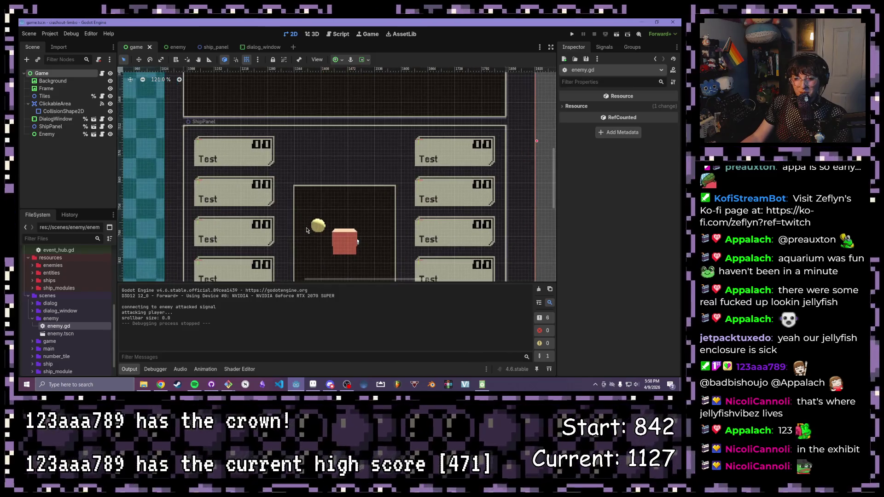
scroll(297, 207, "up", 1)
scroll(295, 203, "down", 1)
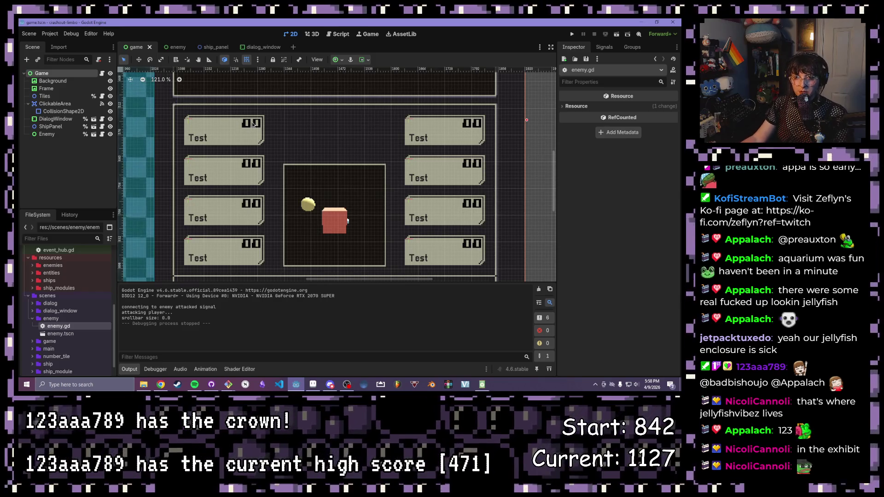
scroll(343, 144, "down", 1)
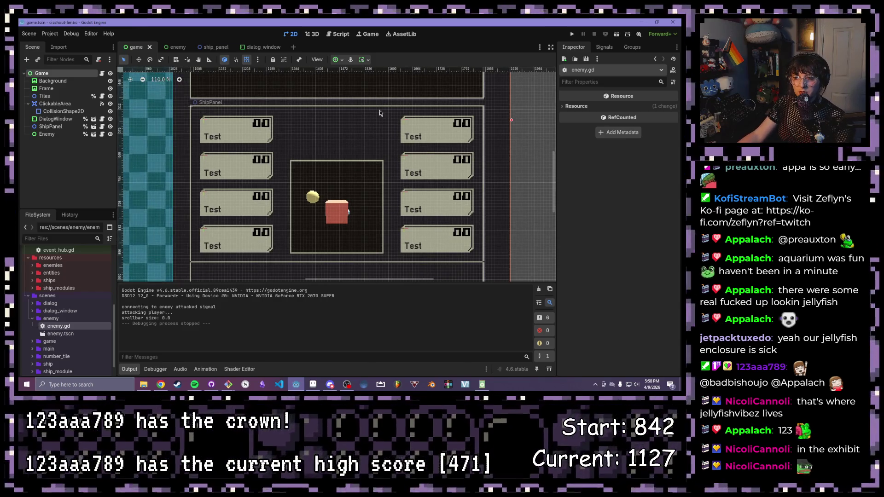
scroll(326, 149, "up", 3)
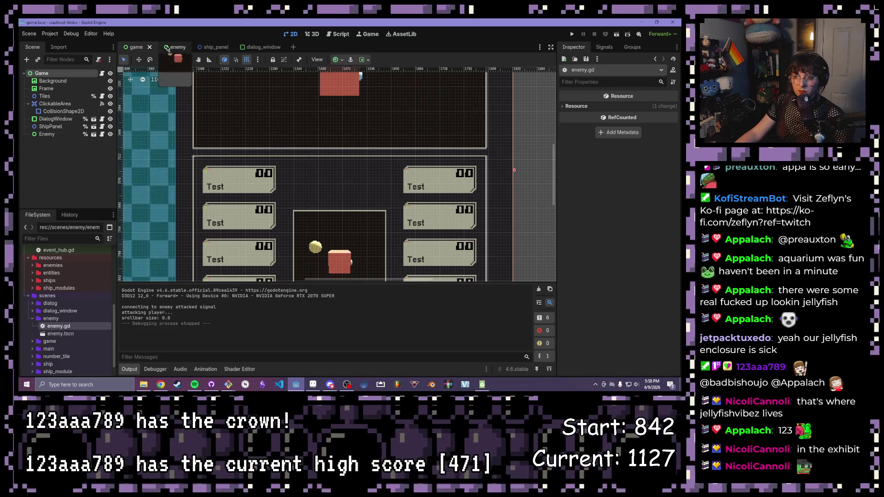
Step: Open the enemy scene, then return to game-layout-frame.png in Aseprite
left_click(168, 48)
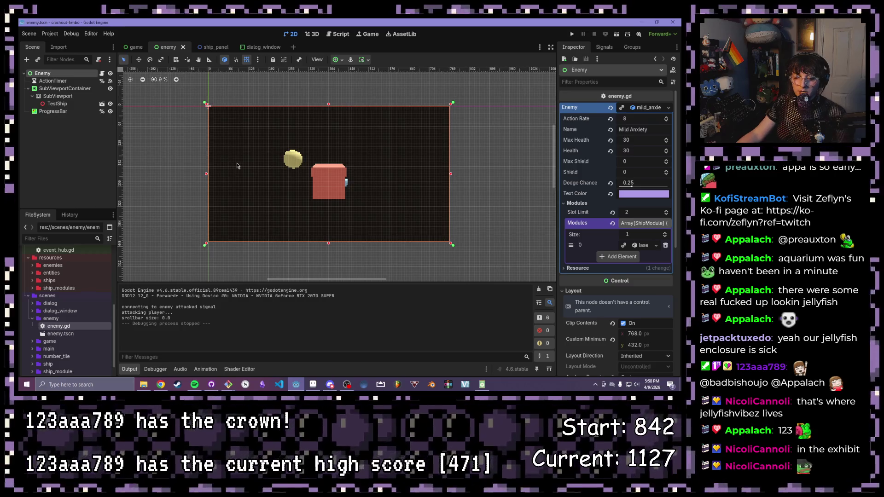
left_click(313, 385)
scroll(436, 92, "up", 5)
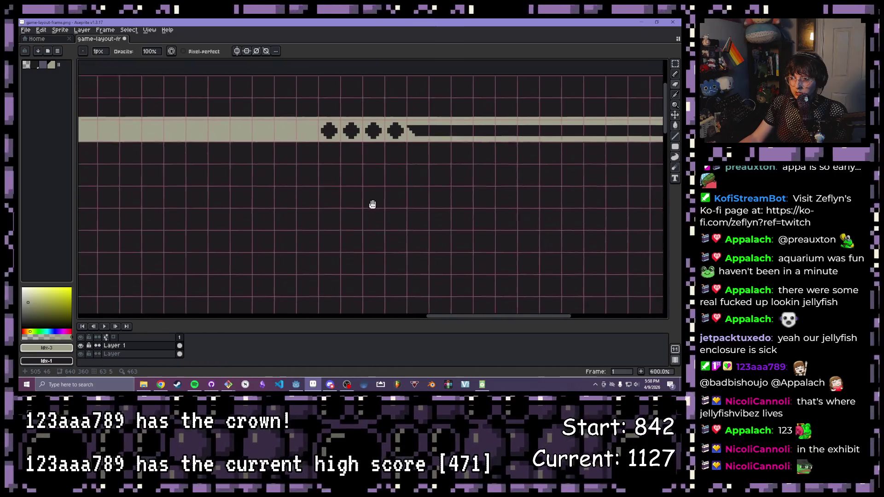
Step: Select the frame's top header bar with the Rectangular Marquee
scroll(373, 205, "down", 2)
key("m")
scroll(292, 174, "up", 1)
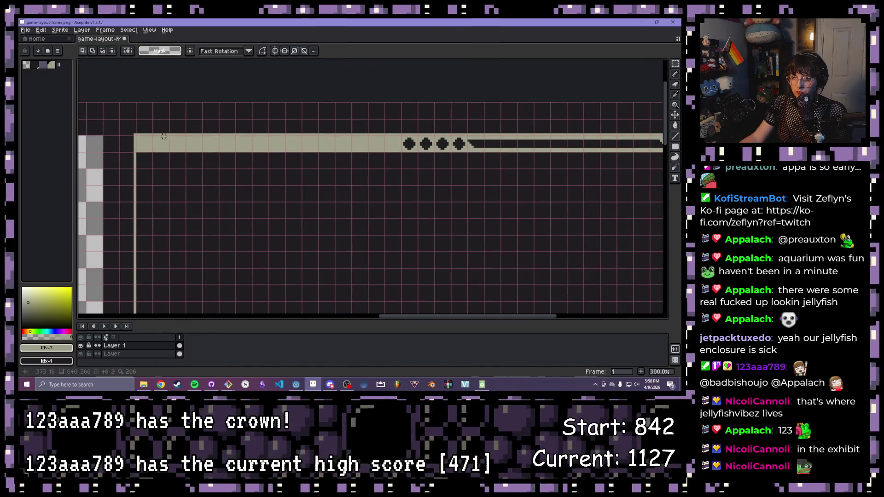
mouse_move(136, 137)
left_mouse_down()
mouse_move(617, 152)
mouse_move(598, 152)
left_mouse_up()
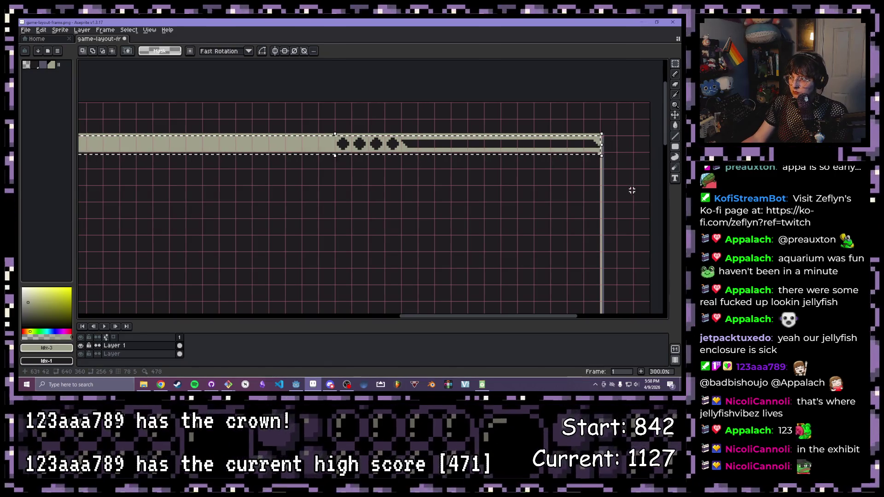
Step: Inspect the bar's right corner up close, then go back to Godot's enemy scene
scroll(600, 184, "up", 3)
left_click(581, 133)
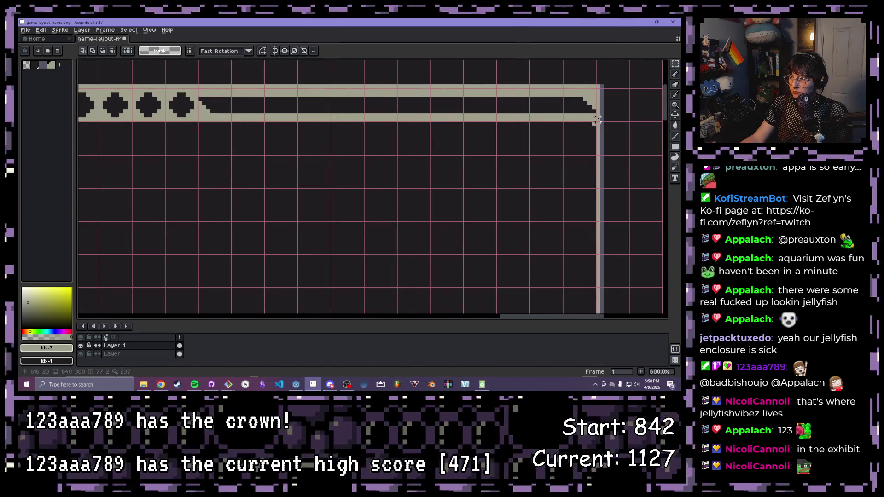
scroll(593, 119, "up", 1)
mouse_move(593, 119)
left_mouse_down()
mouse_move(528, 148)
mouse_move(385, 110)
mouse_move(193, 111)
mouse_move(213, 113)
mouse_move(81, 95)
mouse_move(81, 120)
mouse_move(133, 111)
mouse_move(140, 101)
left_mouse_up()
scroll(81, 113, "down", 1)
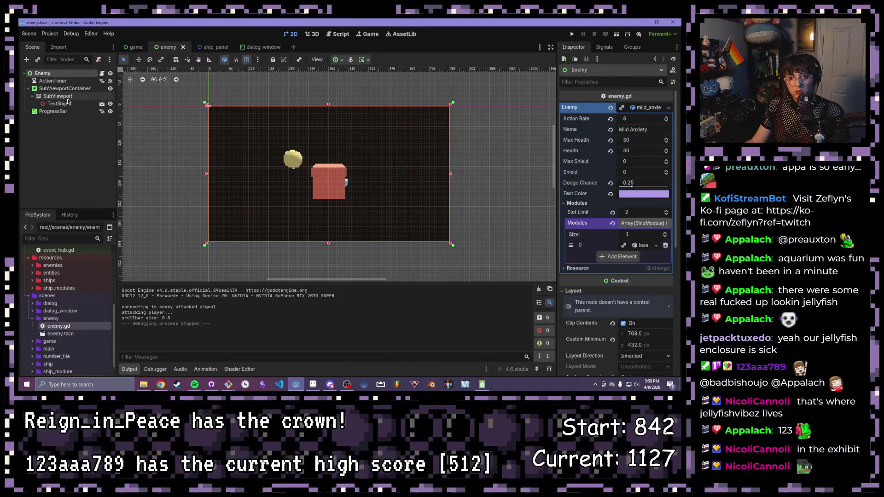
left_click(27, 60)
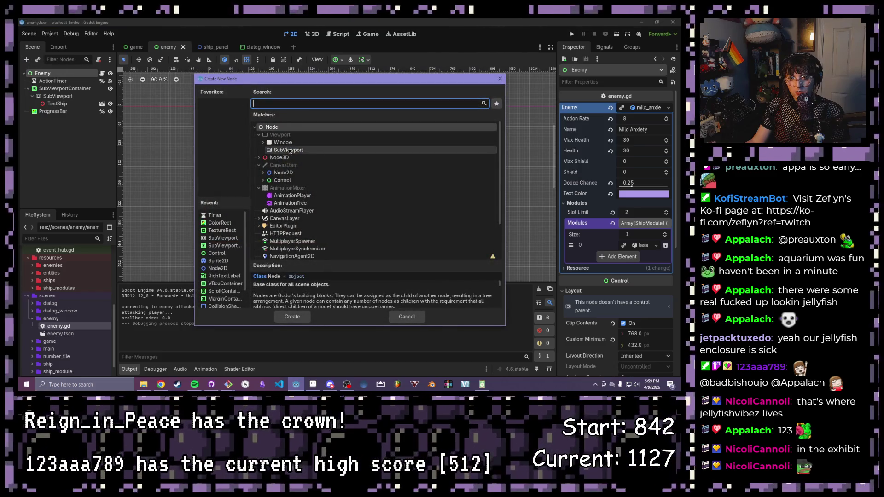
Step: Add a TextureRect named HeaderBar to the Enemy scene and collapse the enemy folder
double_click(222, 230)
type("HeaderBar")
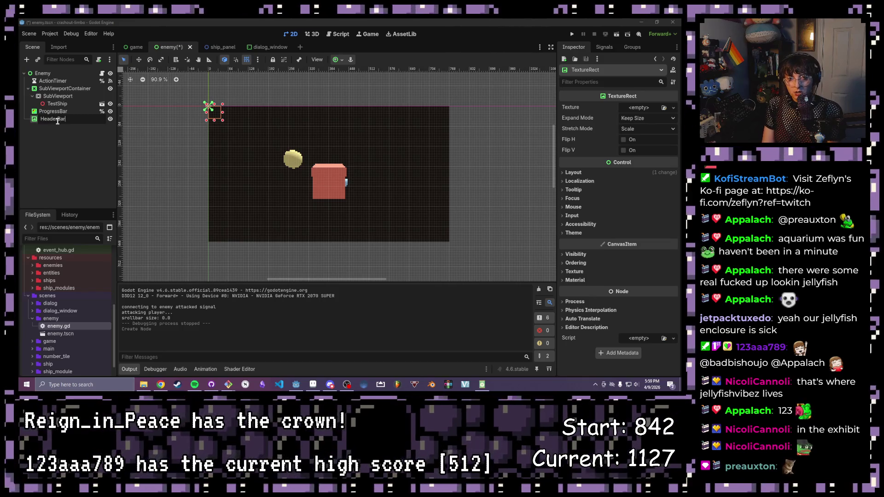
key("Return")
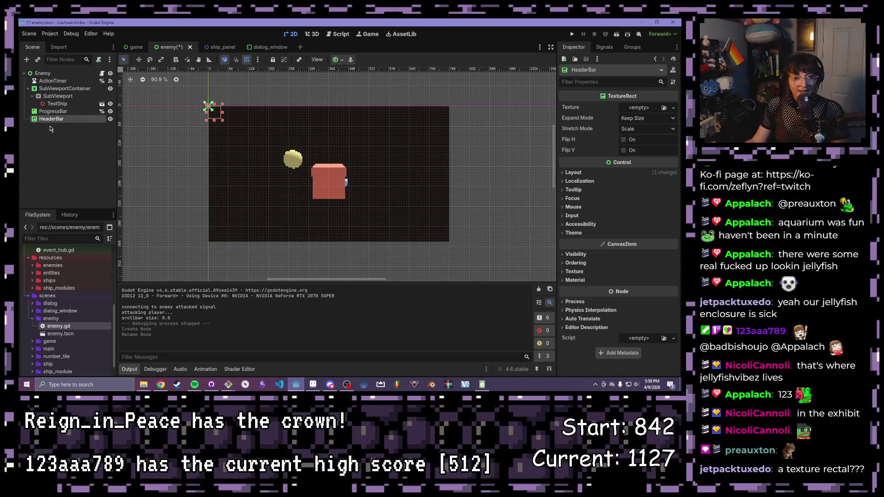
left_click(32, 319)
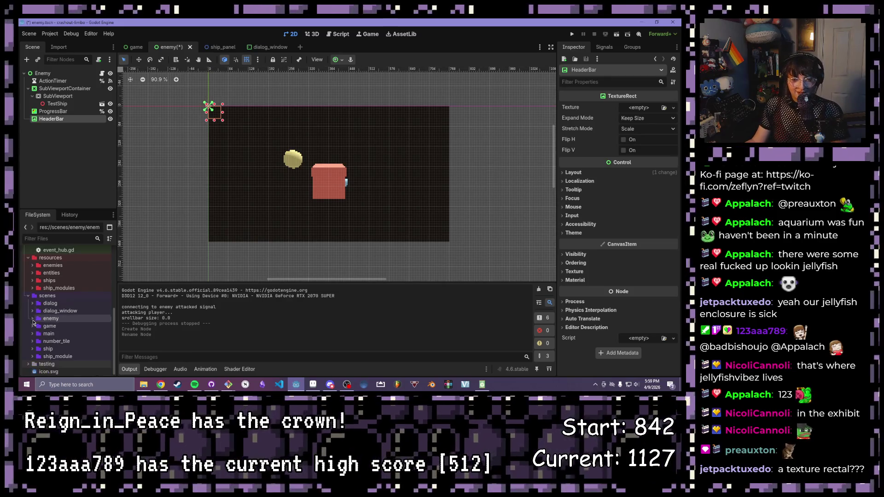
Step: Assign health-bar.png from the graphics folder as the HeaderBar's texture
scroll(37, 289, "up", 4)
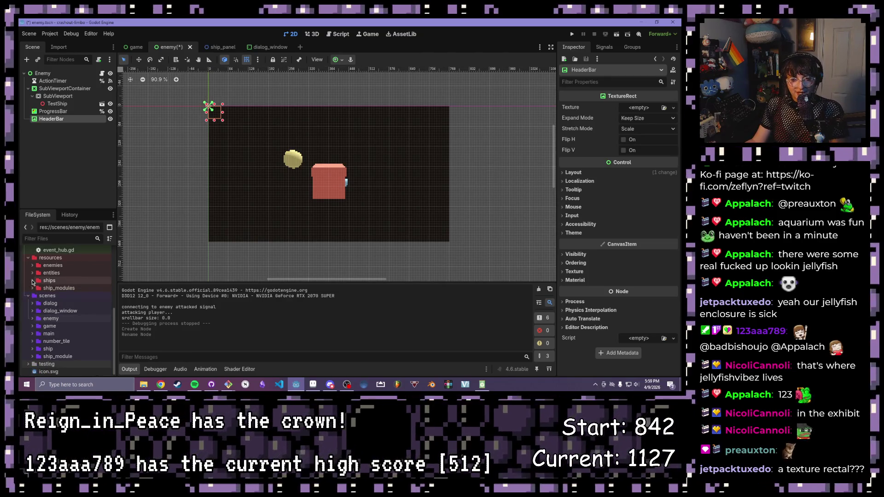
scroll(28, 297, "up", 4)
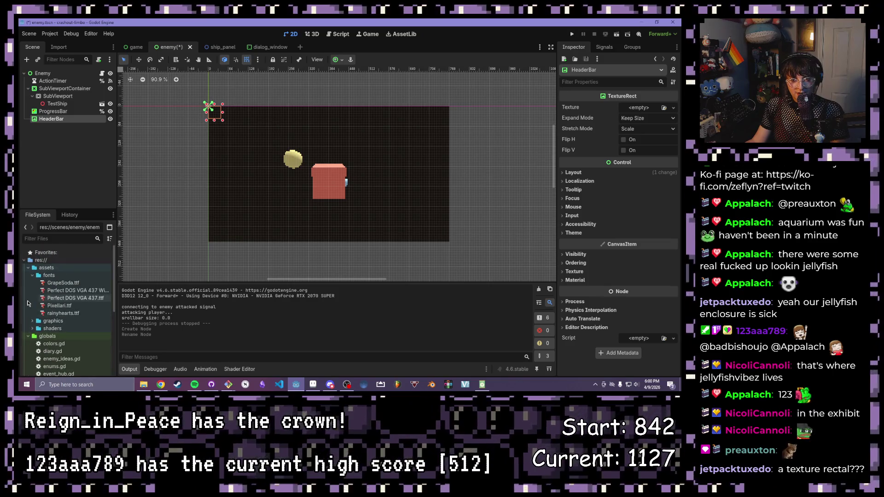
left_click(36, 321)
scroll(39, 325, "down", 3)
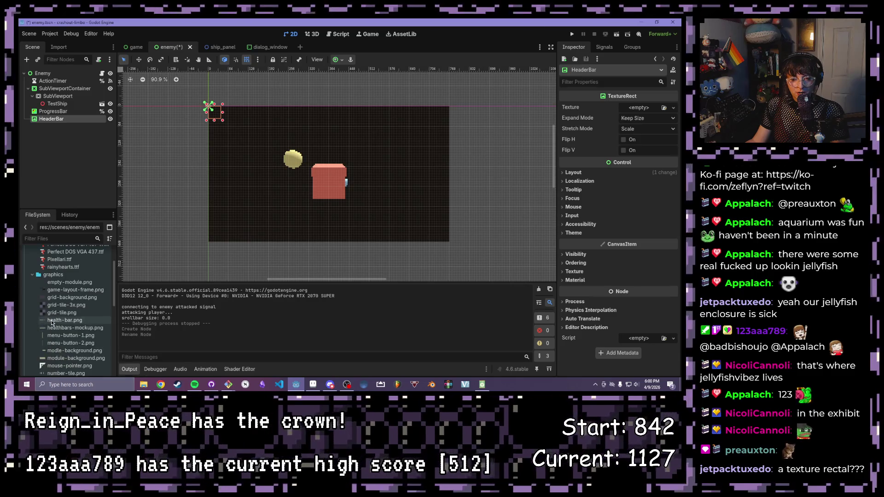
mouse_move(52, 324)
left_click_drag(52, 323, 681, 55)
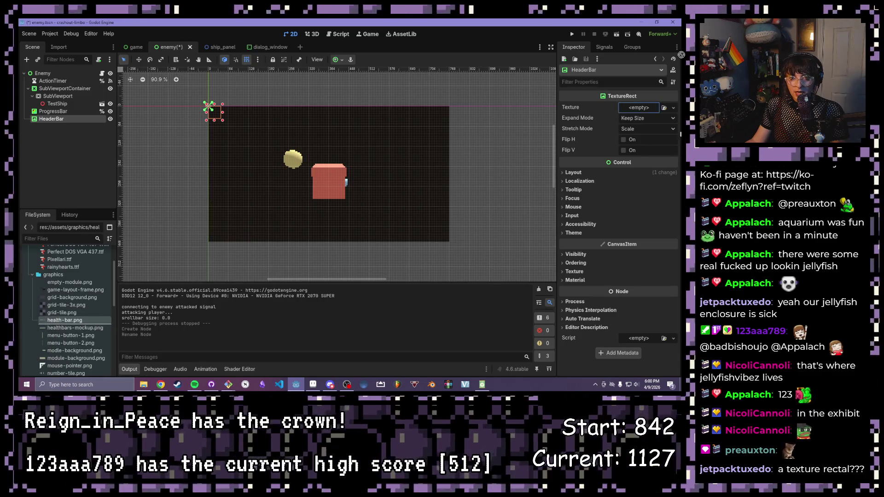
left_click_drag(657, 102, 640, 108)
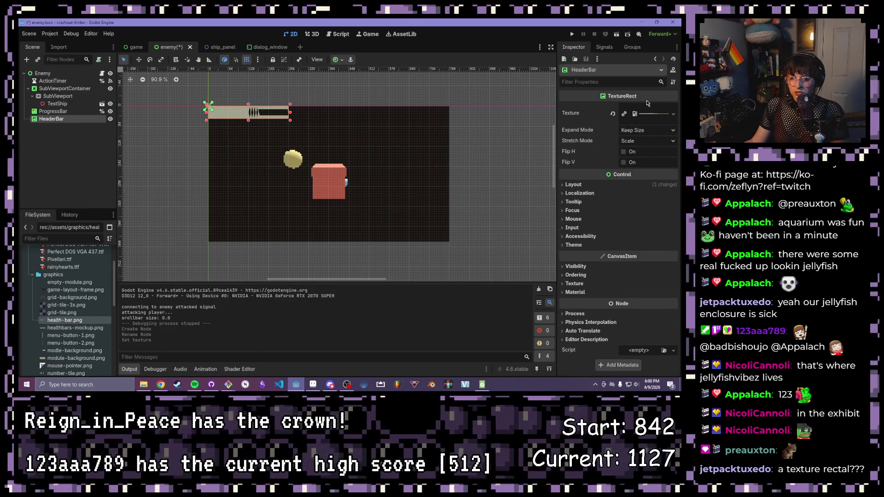
Step: Anchor the HeaderBar with the Top Wide preset and drag it taller
left_click(343, 61)
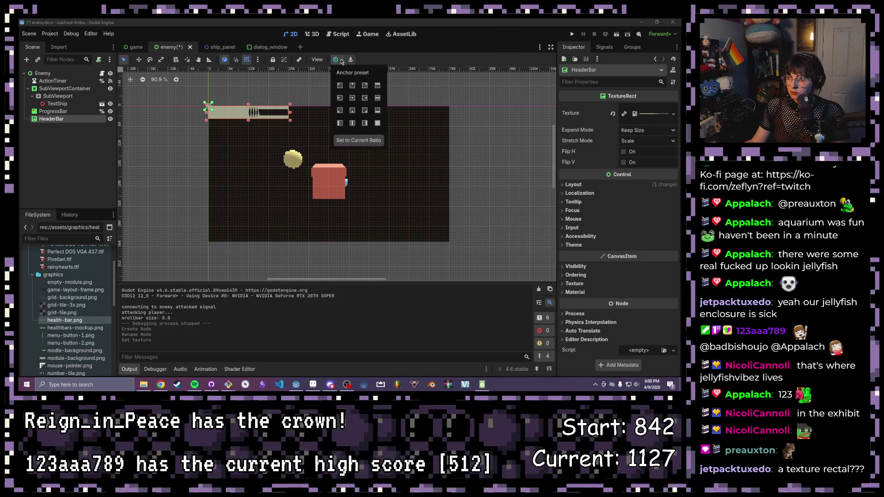
left_click(376, 89)
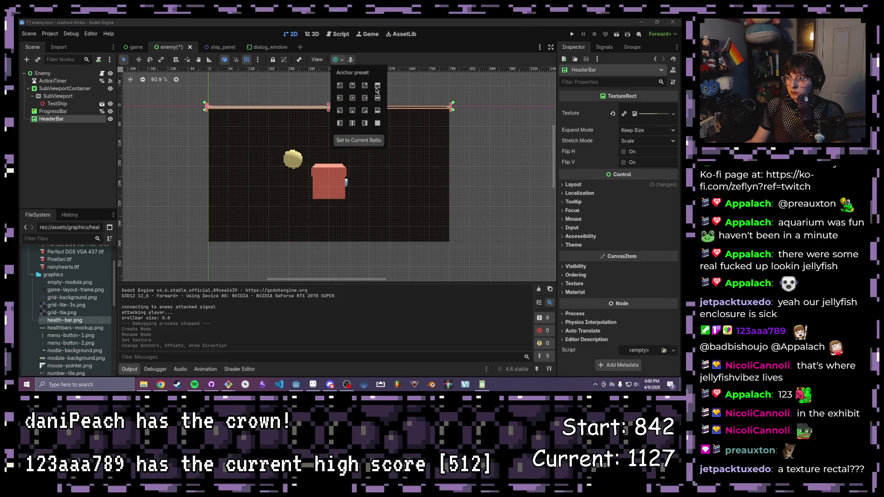
left_click(493, 129)
scroll(405, 89, "up", 5)
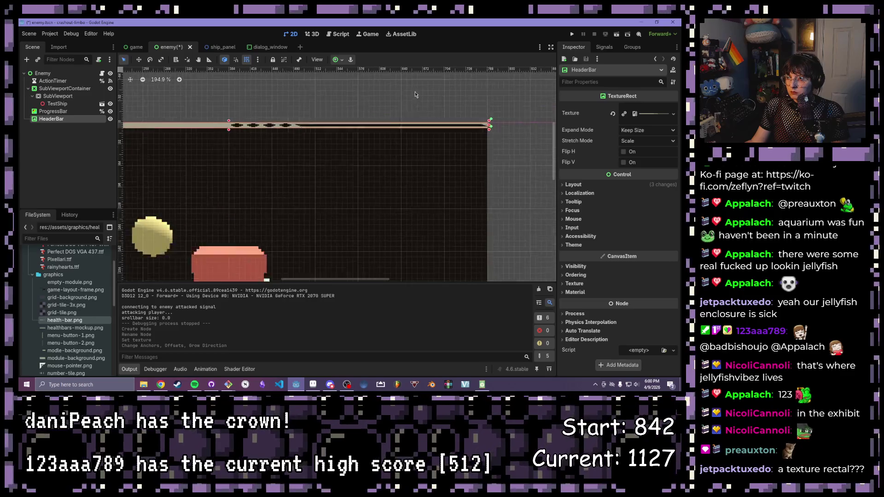
scroll(378, 84, "down", 3)
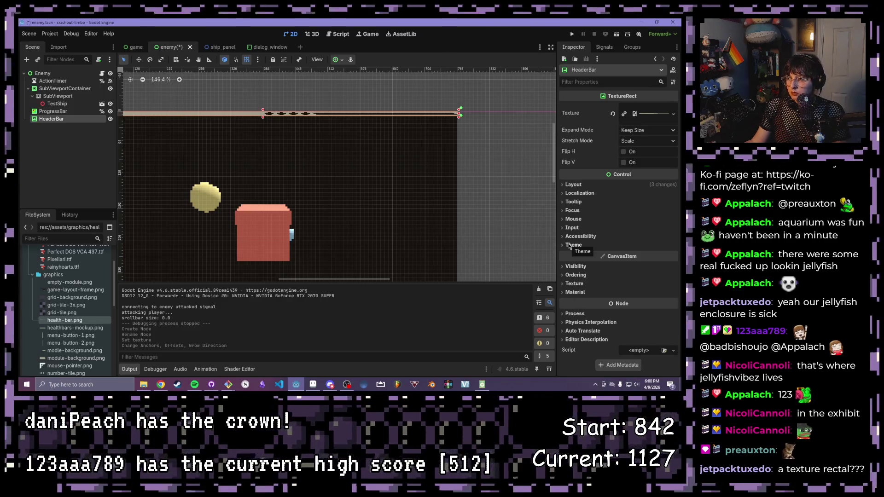
left_click(574, 283)
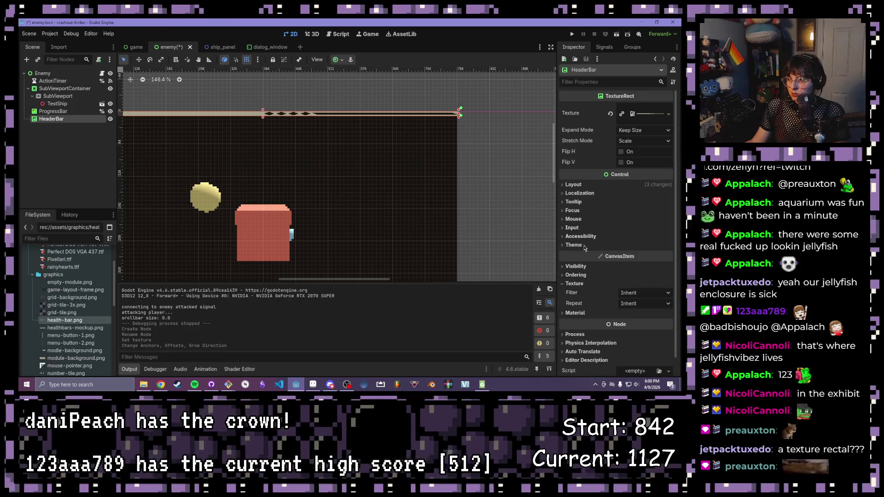
scroll(263, 118, "down", 5)
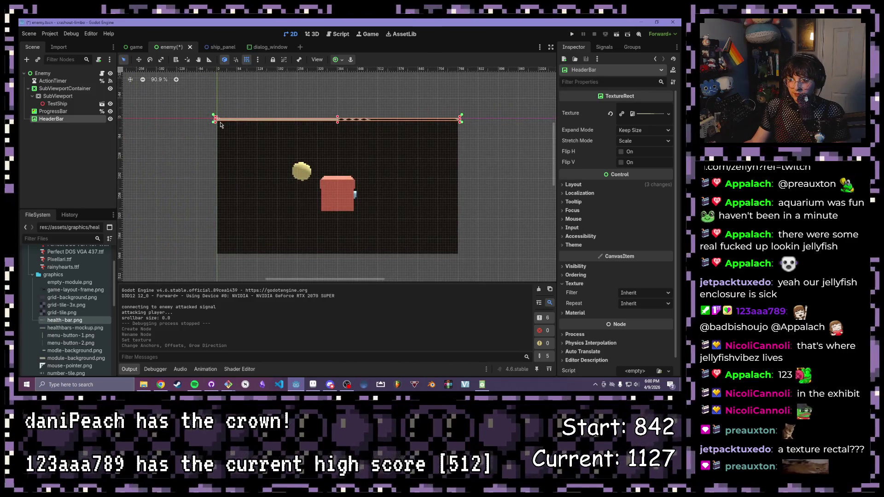
scroll(297, 129, "up", 3)
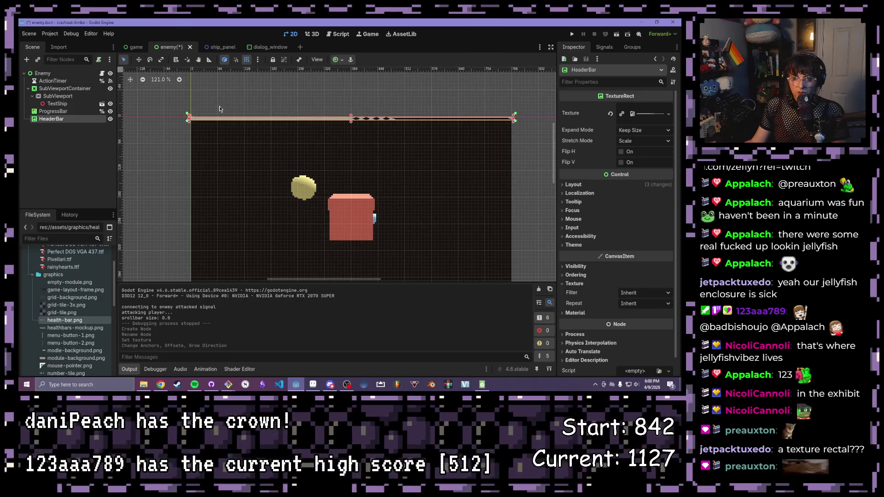
scroll(345, 147, "up", 7)
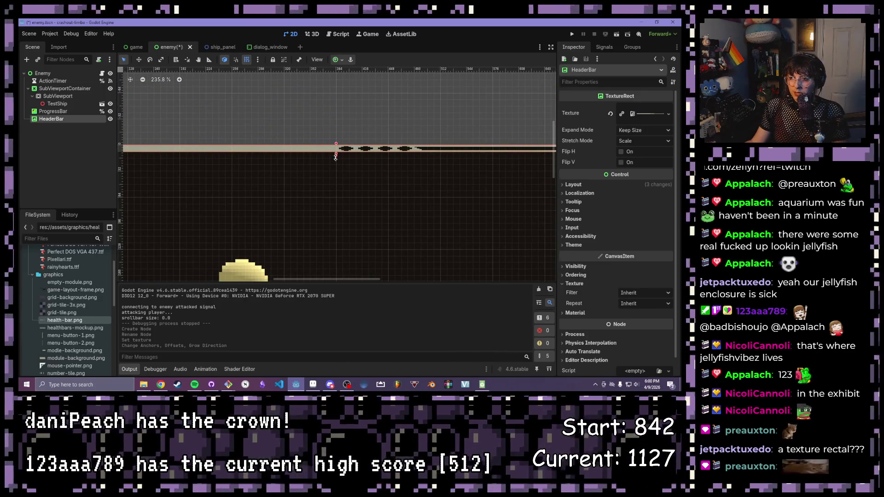
left_click_drag(336, 156, 335, 168)
Step: Save the enemy scene and run the project to test the header bar
scroll(278, 151, "down", 7)
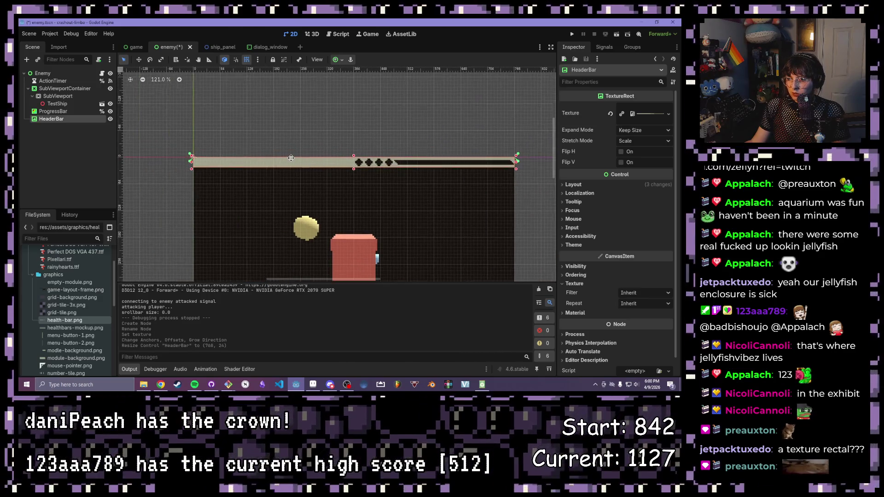
scroll(196, 152, "up", 10)
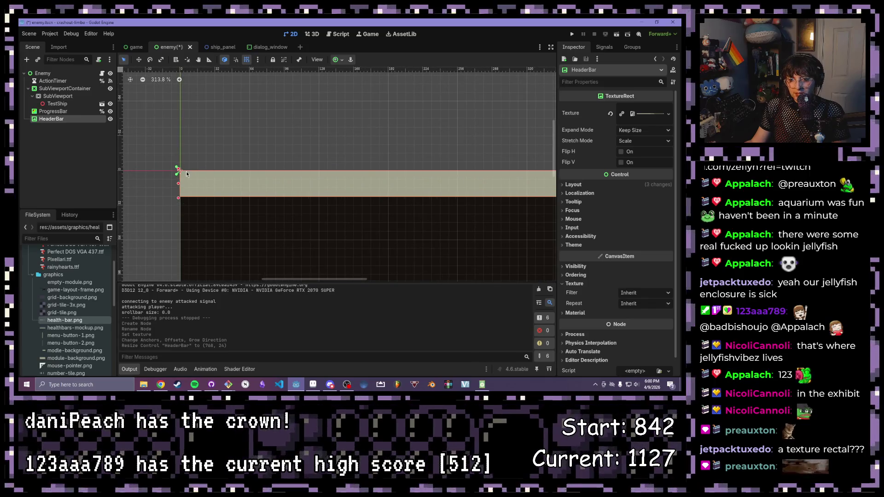
scroll(223, 168, "down", 1)
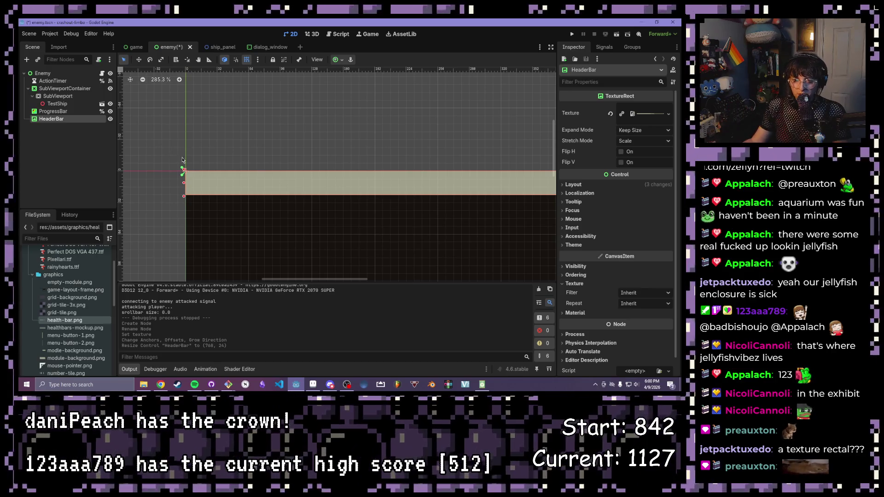
scroll(170, 160, "down", 5)
scroll(235, 173, "right", 5)
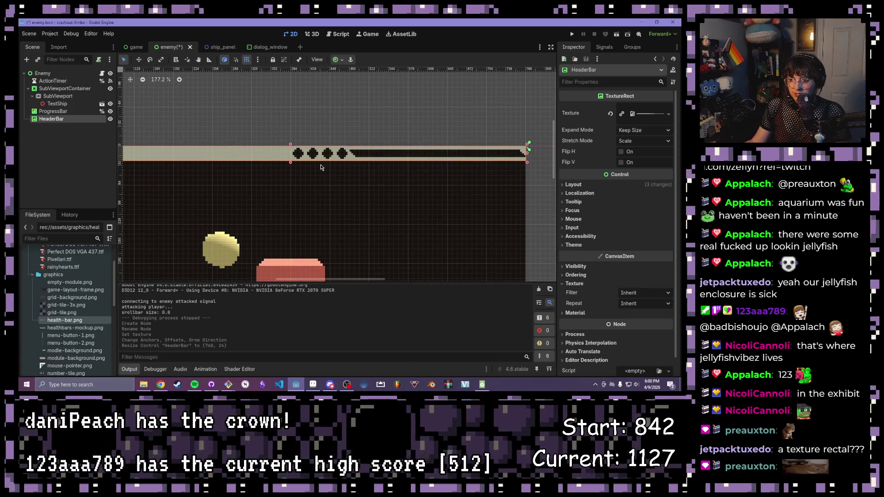
scroll(525, 189, "down", 2)
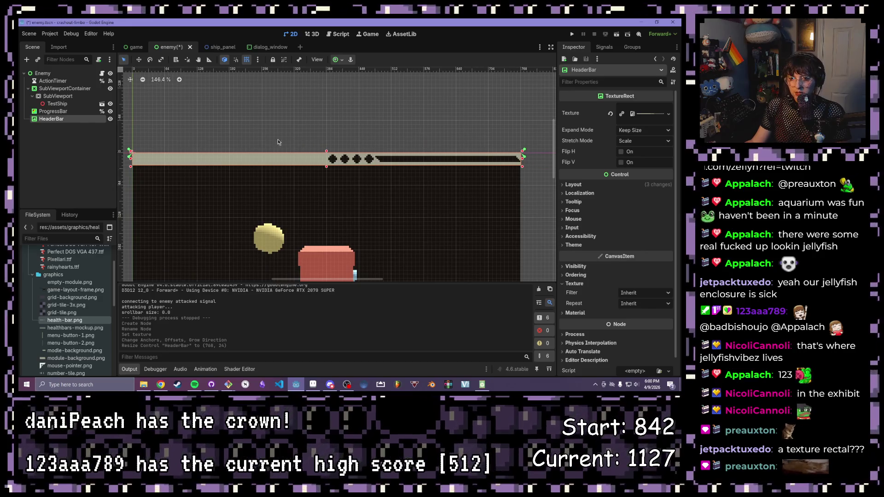
left_click(231, 113)
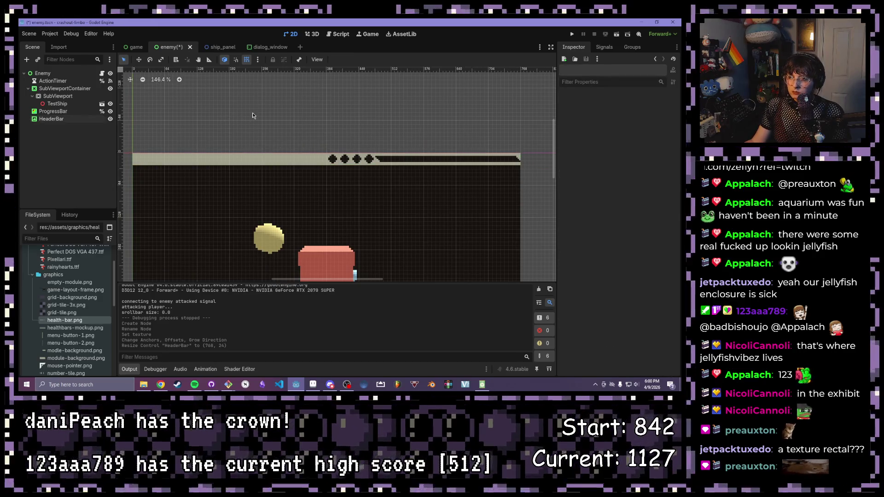
key("ctrl+s")
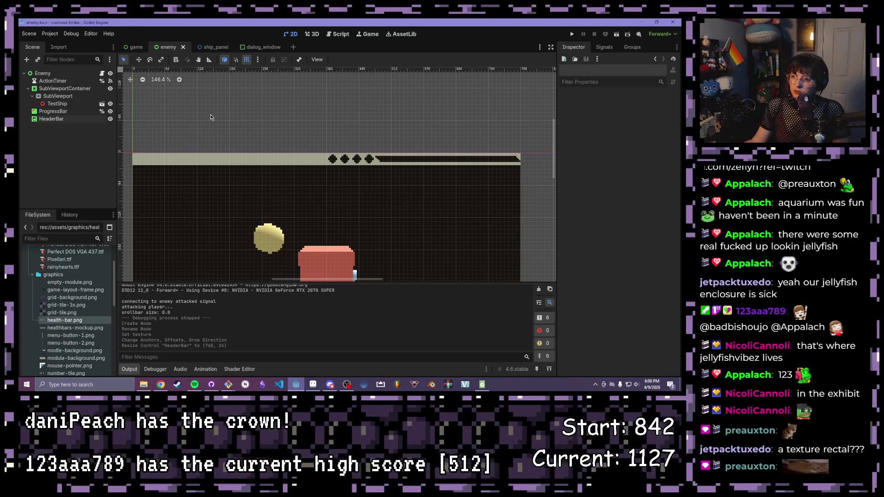
left_click(574, 35)
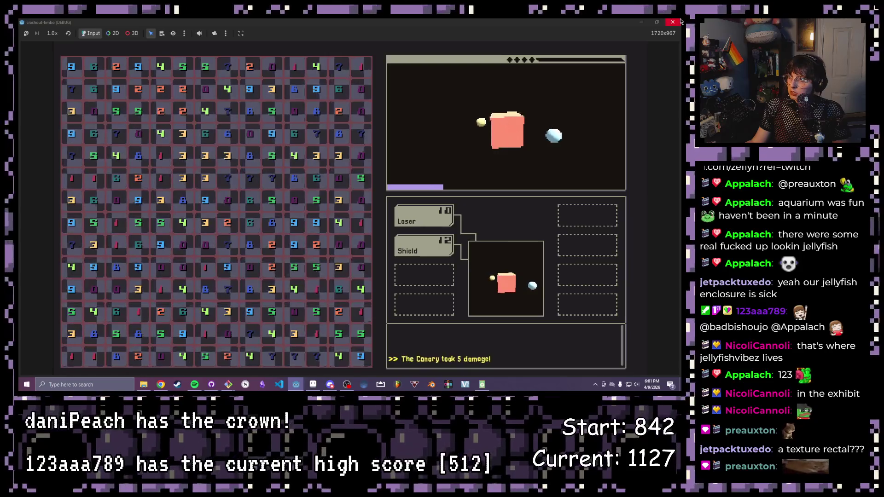
Step: Close the running game with Alt+F4 and return to the enemy scene editor
key("alt+F4")
left_click(246, 60)
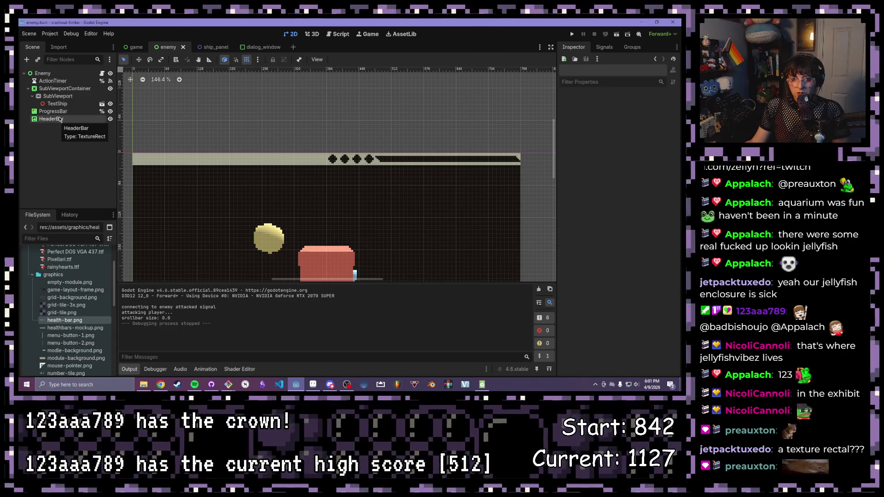
Step: Add a RichTextLabel child under the Enemy root, found by searching 'ric'
left_click(43, 73)
left_click(26, 59)
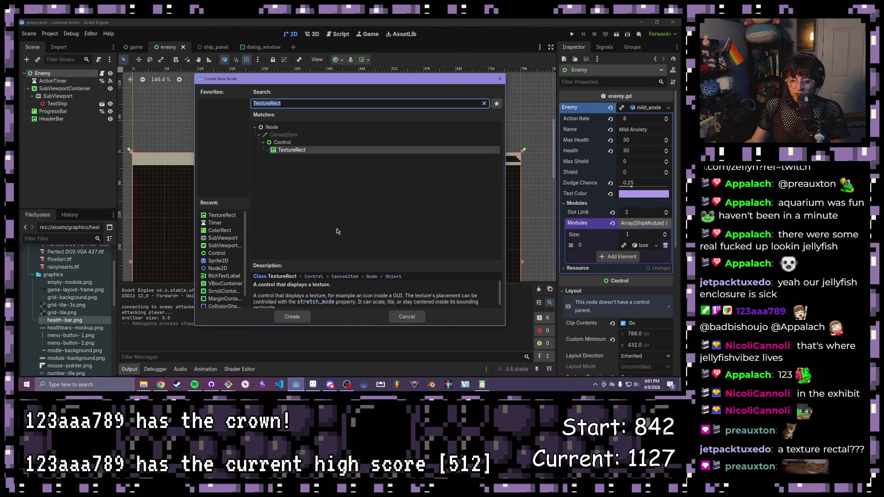
type("ric")
double_click(307, 192)
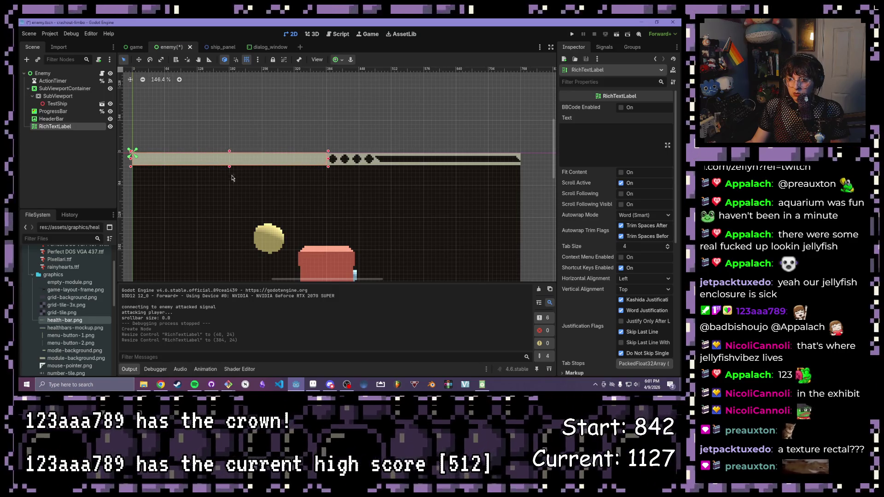
Step: Set the label's text to TEST and enable BBCode
left_click(616, 144)
type("TEST")
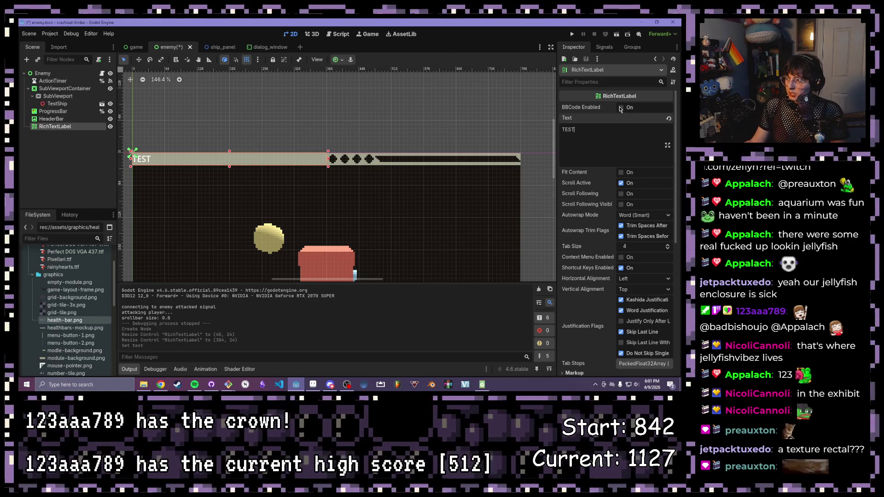
left_click(620, 107)
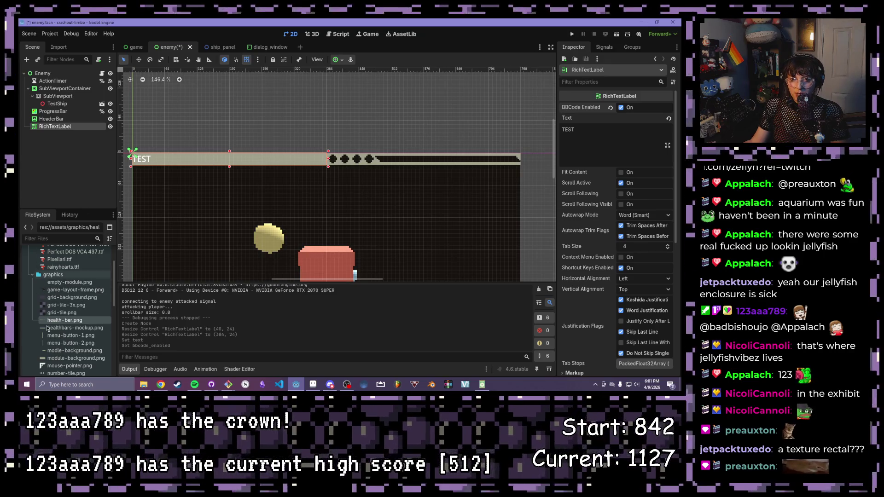
scroll(47, 328, "up", 2)
Step: Collapse the graphics folder and open dialog.tscn from the scenes folder
left_click(31, 306)
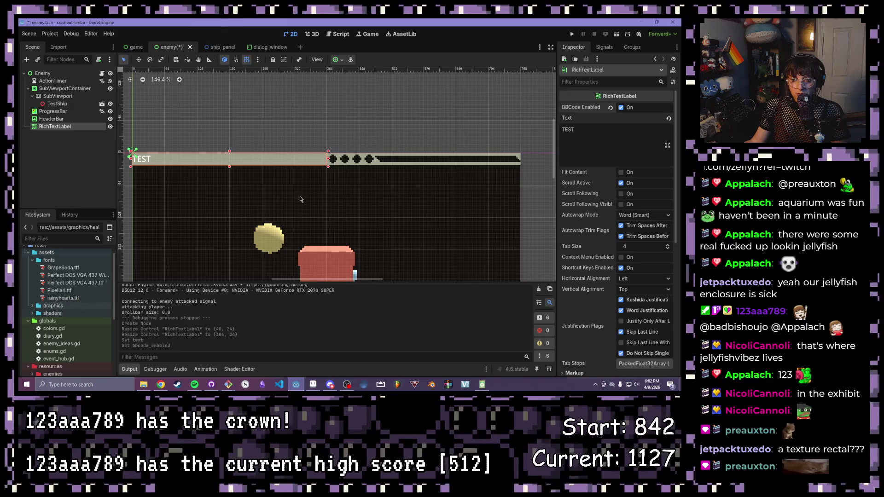
scroll(63, 318, "down", 1)
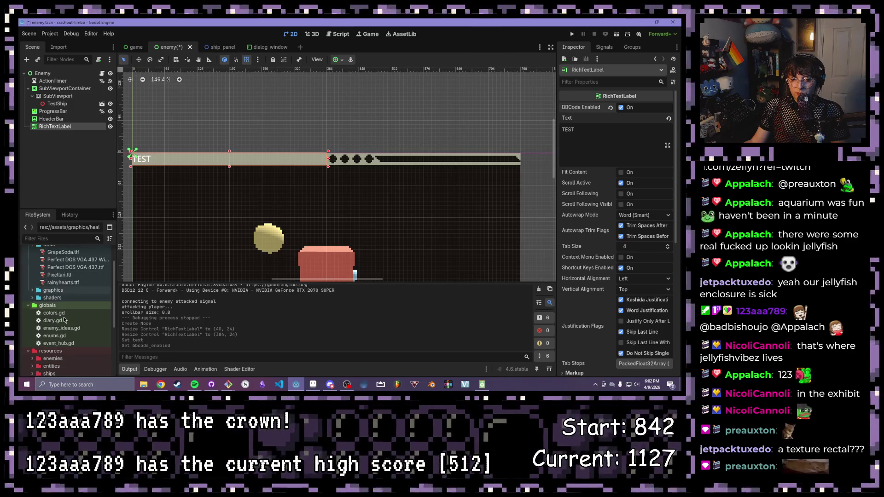
scroll(60, 323, "down", 2)
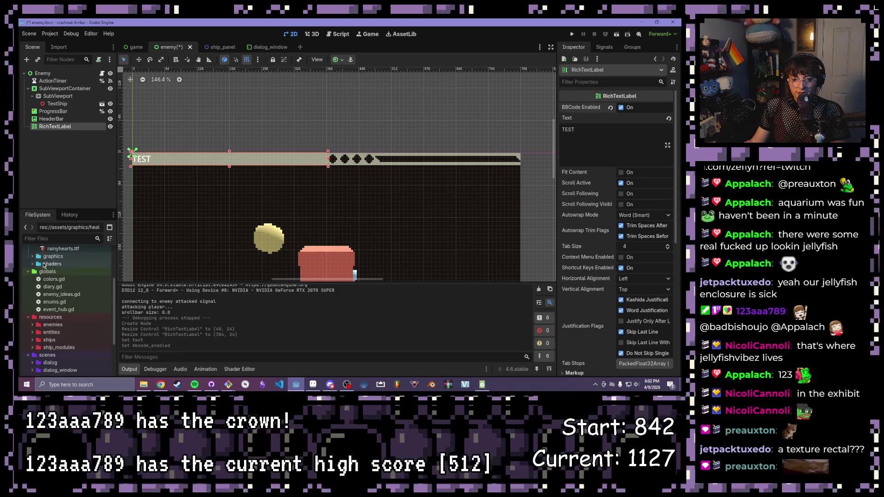
scroll(33, 318, "down", 2)
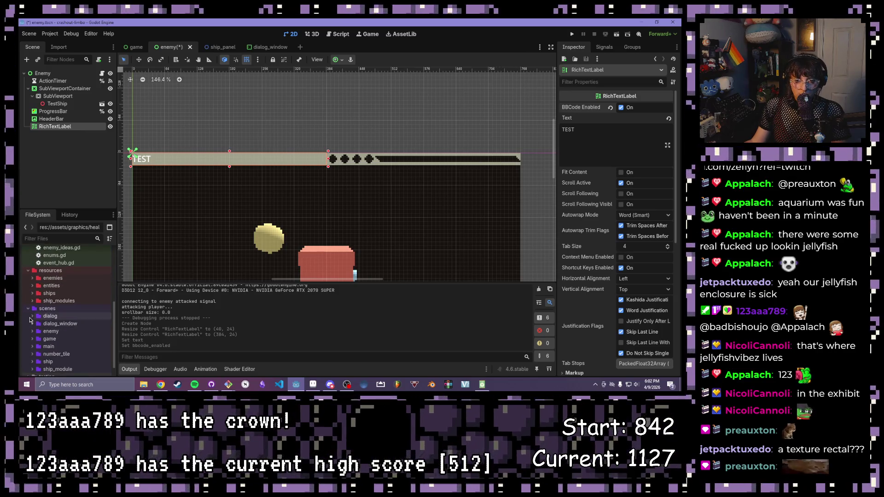
left_click(32, 316)
Step: Check dialog.tscn's Normal Font override, then return to the enemy scene
double_click(58, 324)
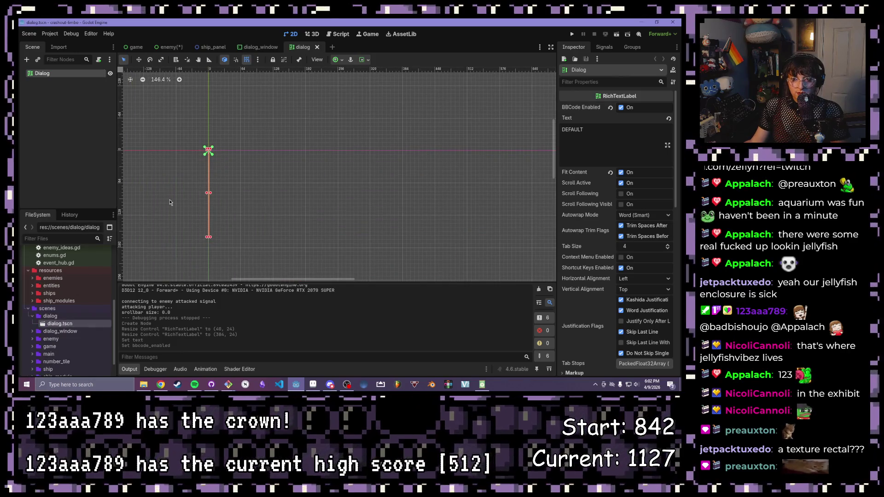
scroll(656, 295, "down", 5)
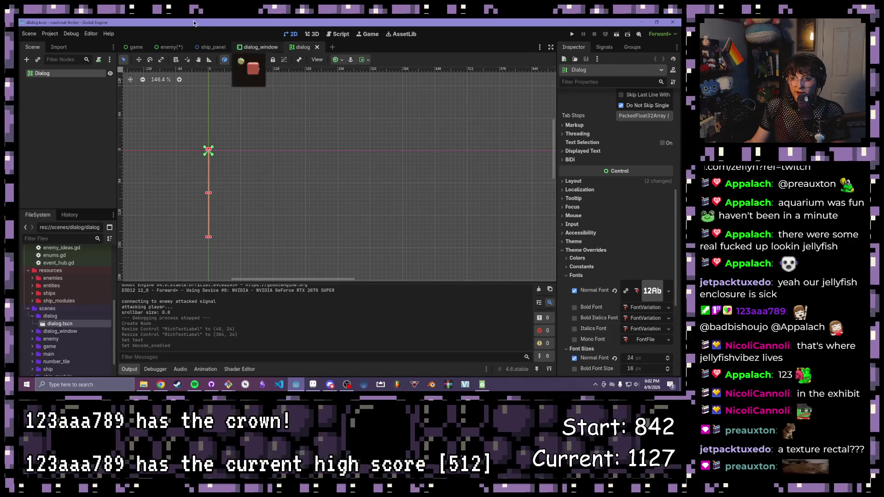
left_click(169, 47)
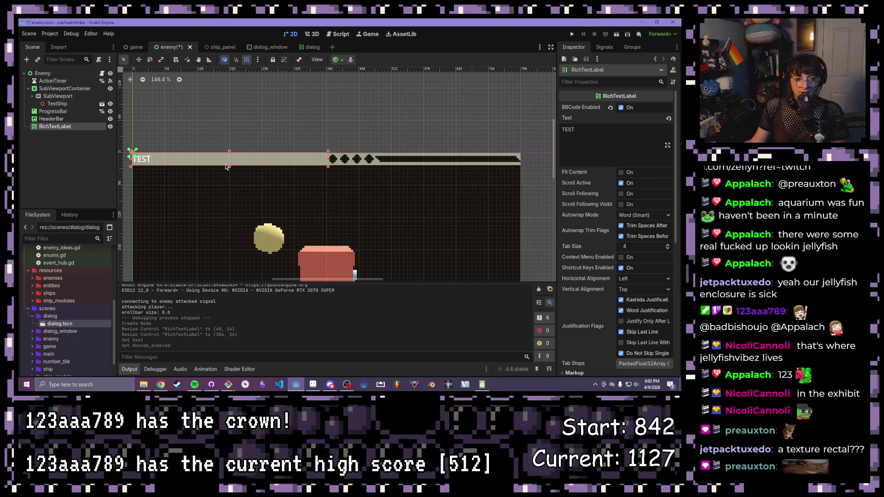
scroll(46, 274, "up", 2)
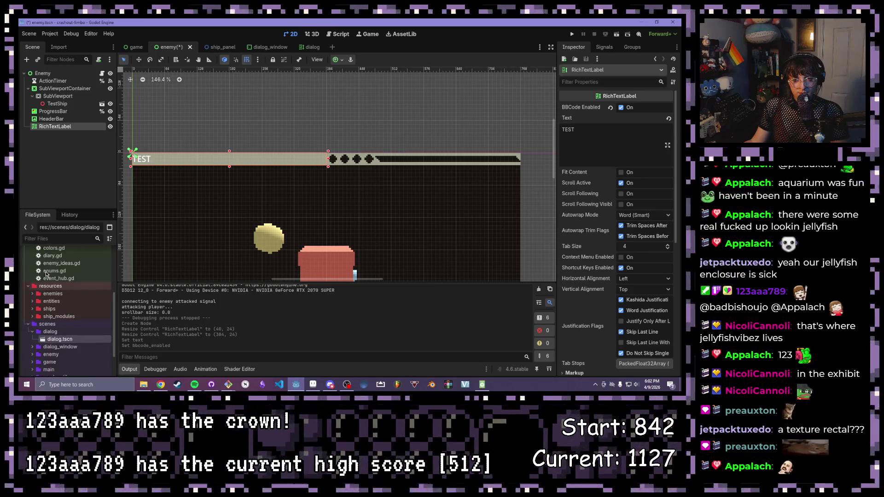
scroll(47, 295, "up", 2)
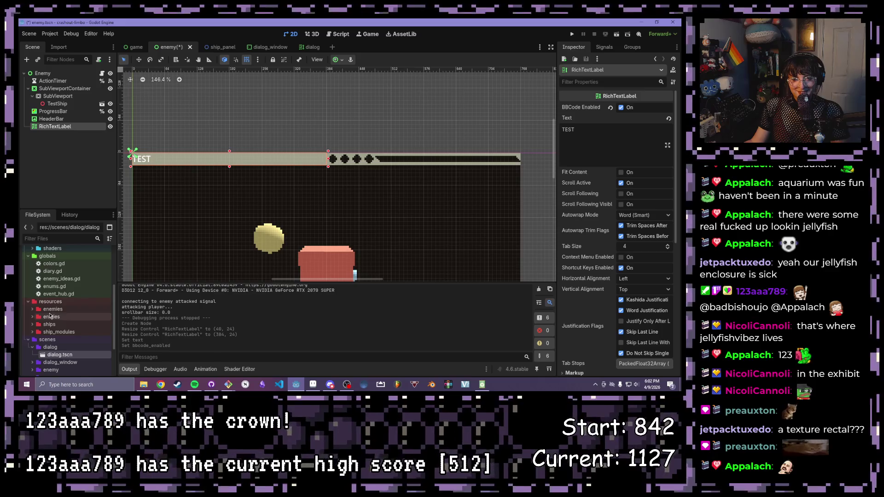
scroll(46, 308, "up", 4)
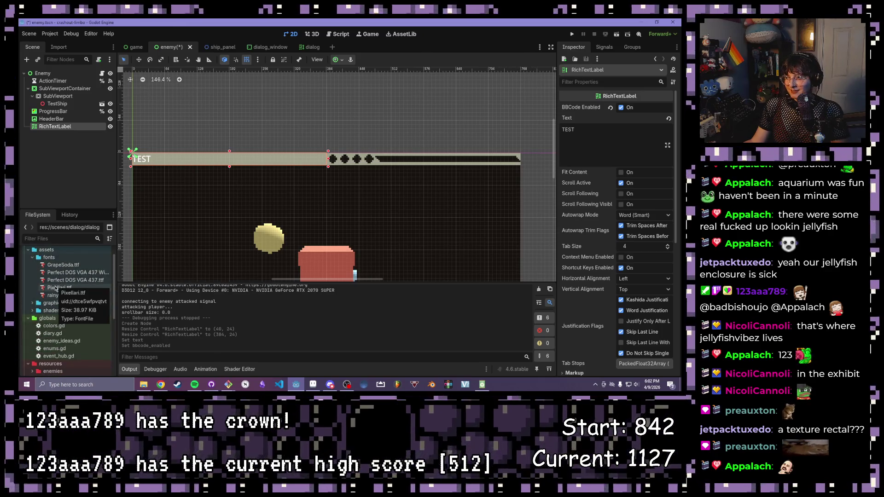
scroll(607, 326, "down", 5)
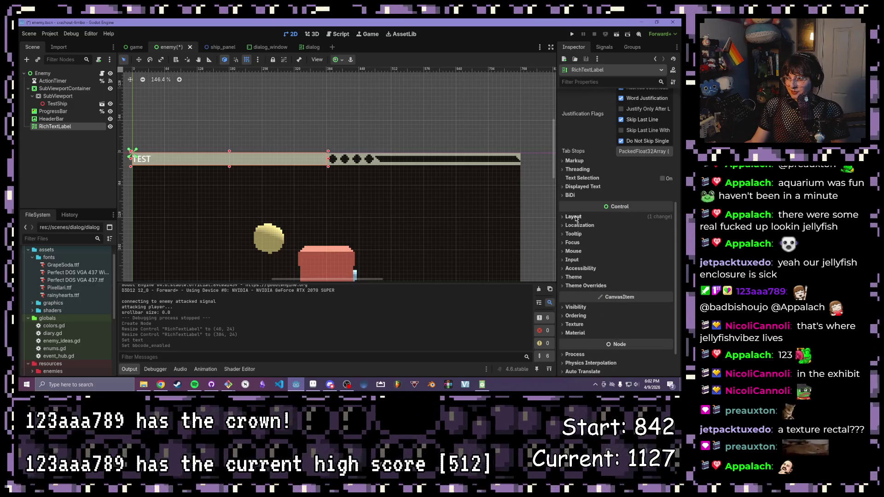
Step: Expand the RichTextLabel's Theme Overrides and look through its categories
left_click(585, 286)
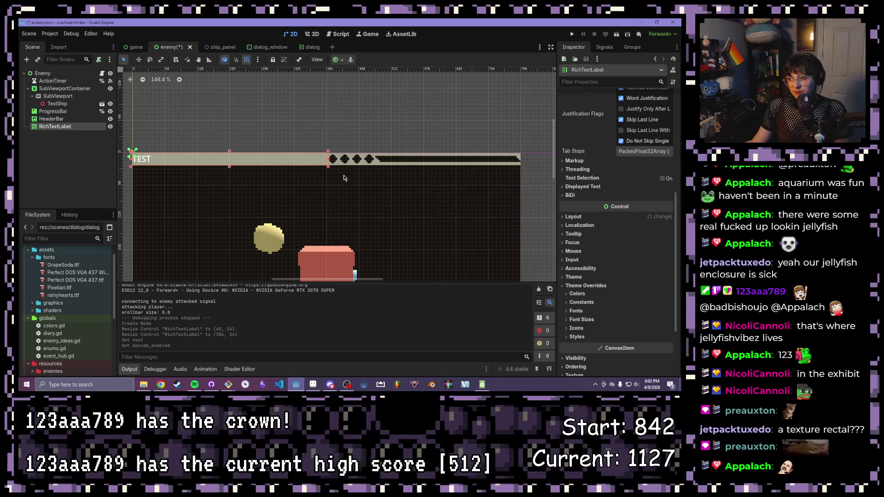
scroll(166, 176, "up", 3)
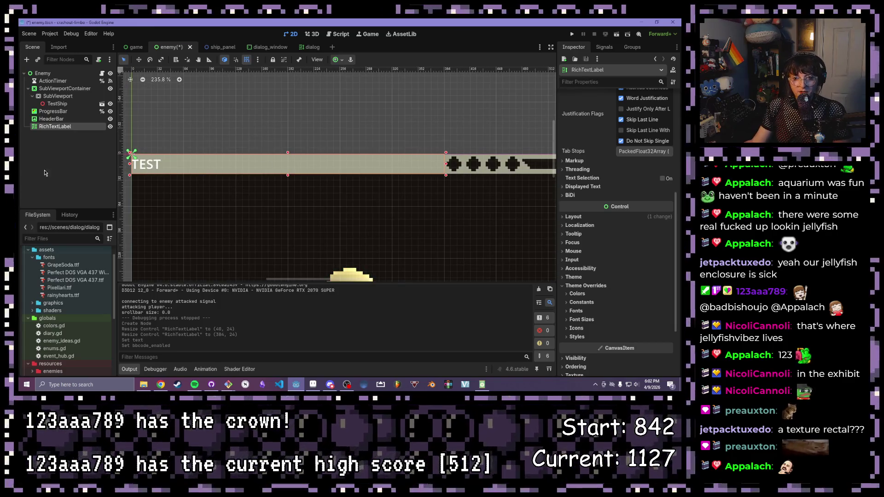
scroll(238, 165, "down", 2)
scroll(662, 284, "down", 2)
scroll(91, 337, "down", 3)
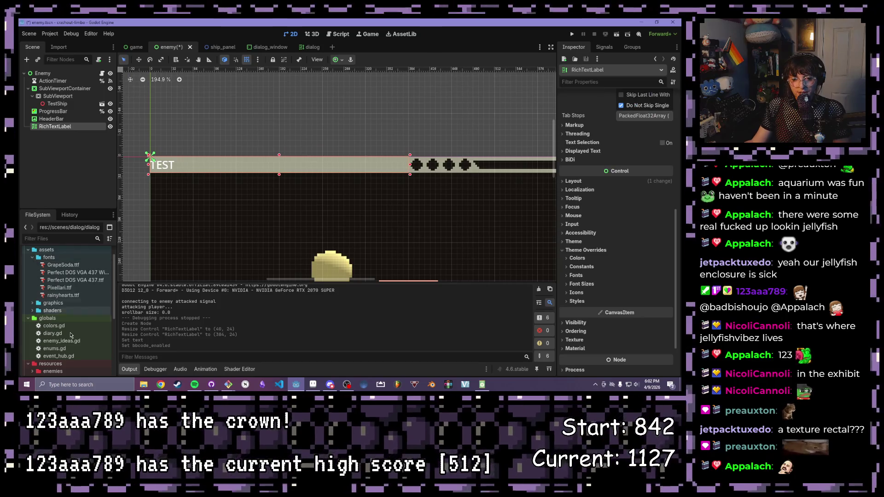
scroll(92, 338, "up", 3)
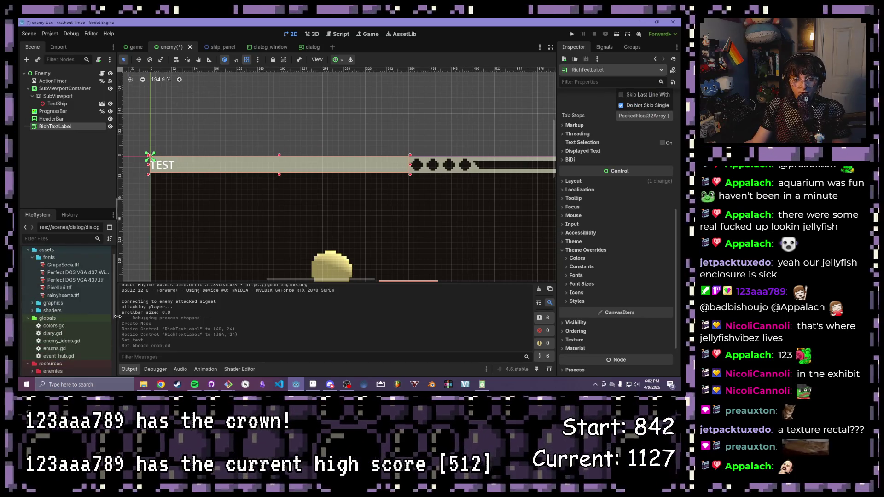
scroll(52, 283, "down", 2)
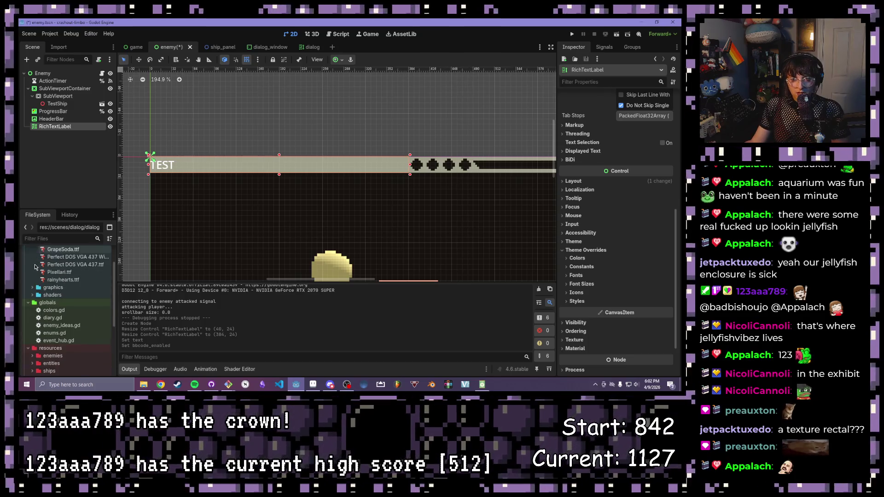
scroll(46, 317, "down", 2)
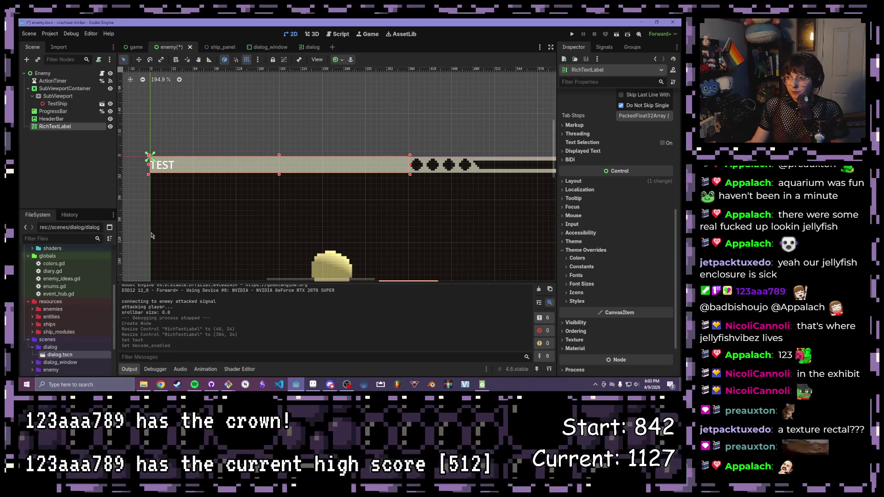
scroll(82, 299, "up", 5)
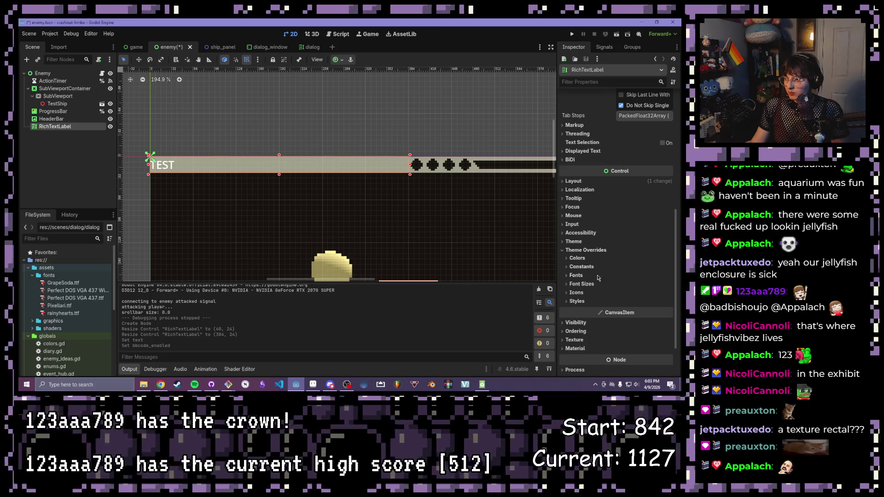
Step: Set Pixellari.ttf as the label's Normal Font override and turn on Fit Content
left_click(576, 275)
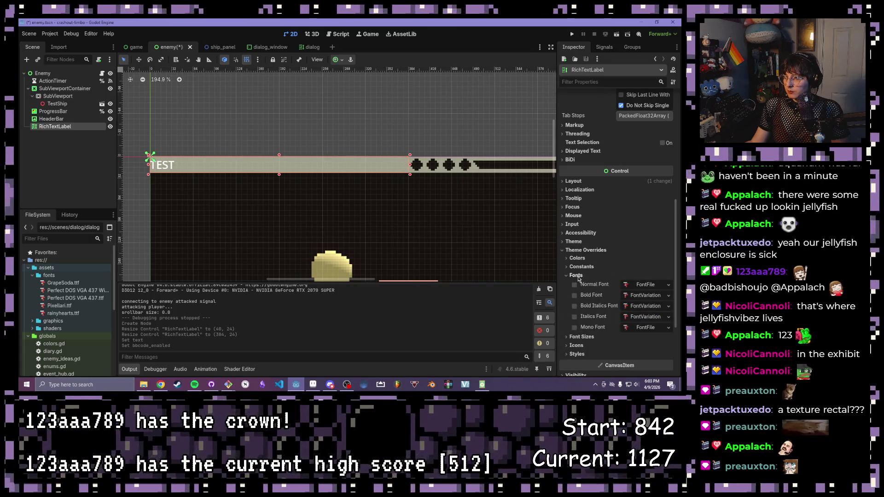
left_click_drag(59, 305, 648, 286)
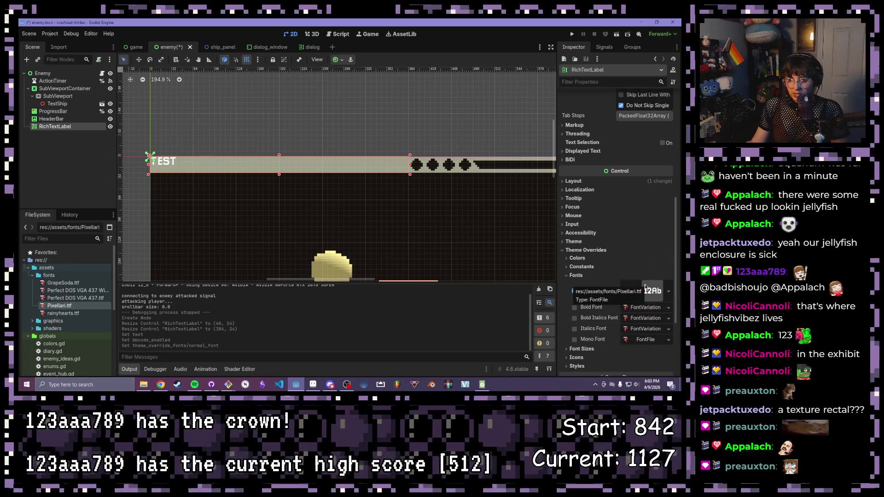
scroll(172, 162, "up", 5)
scroll(171, 161, "down", 1)
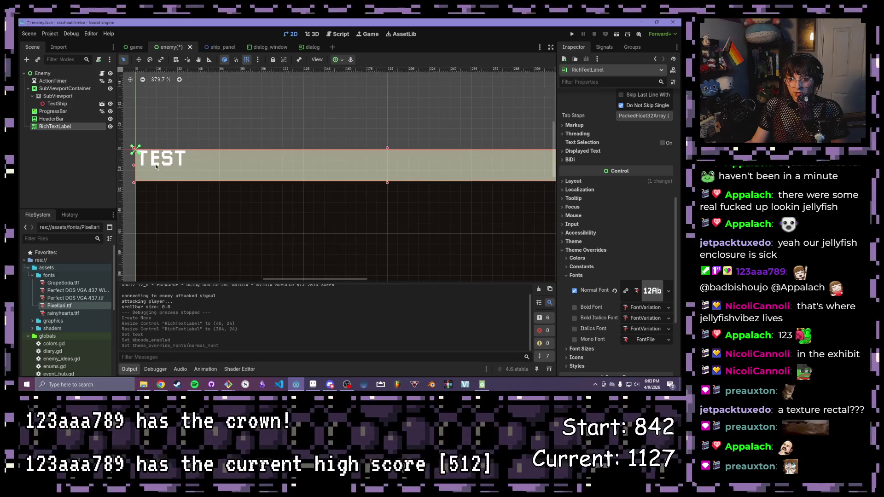
scroll(605, 238, "up", 6)
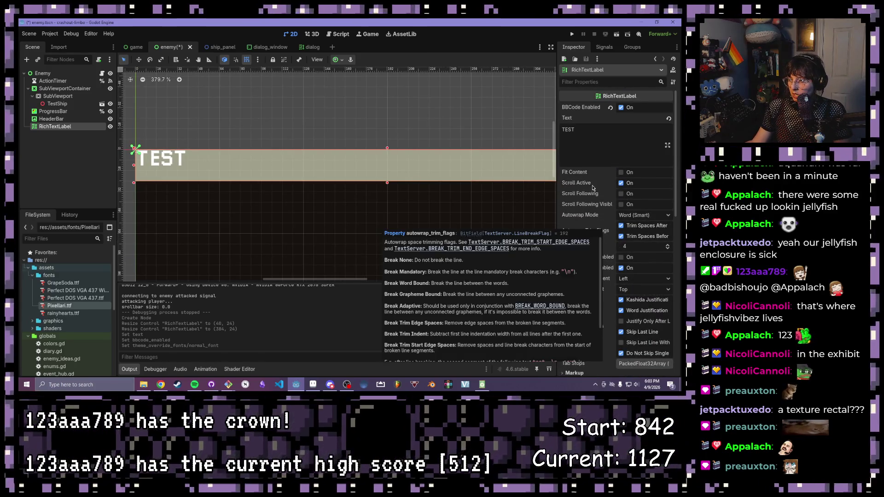
left_click(622, 172)
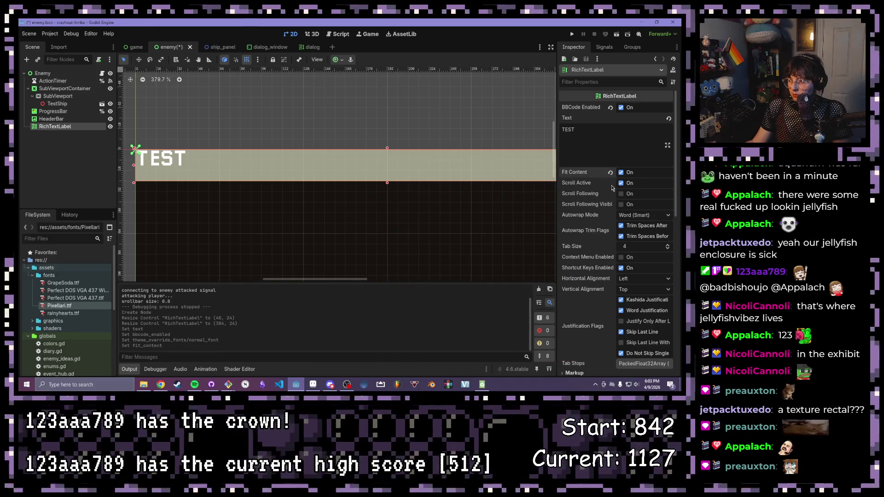
Step: Turn off Scroll Active and set the label's Vertical Alignment to Center
left_click(621, 183)
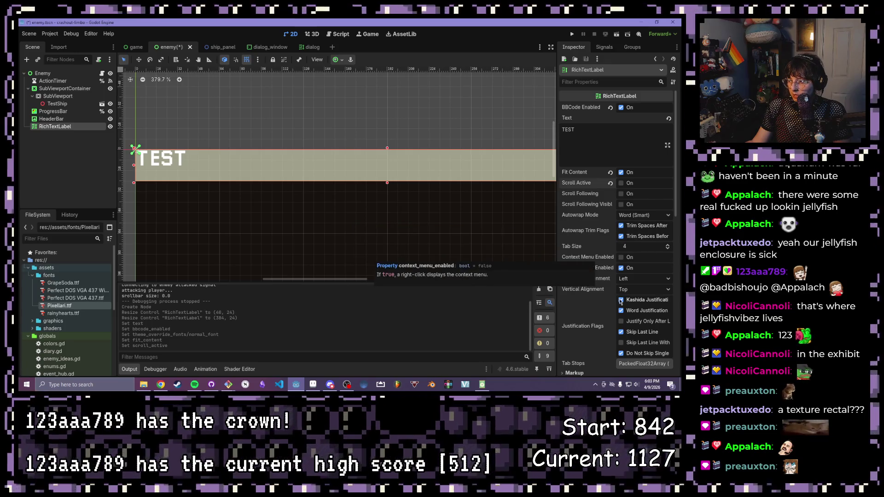
mouse_move(593, 309)
scroll(592, 309, "down", 2)
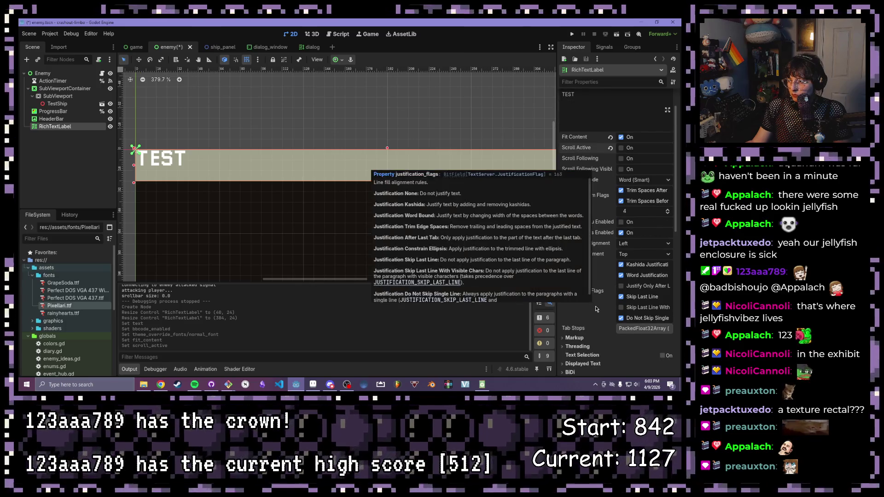
left_click(637, 255)
left_click(640, 278)
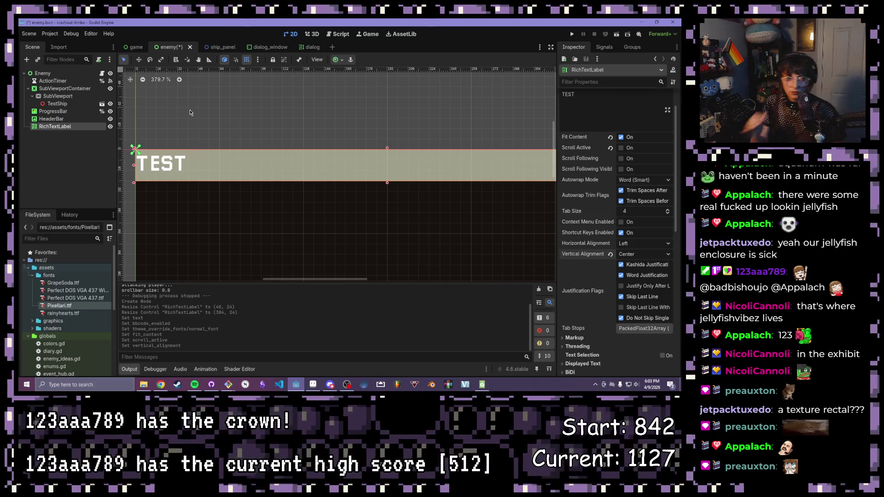
Step: Review the label's Inspector settings, then begin renaming the RichTextLabel node
scroll(246, 225, "down", 6)
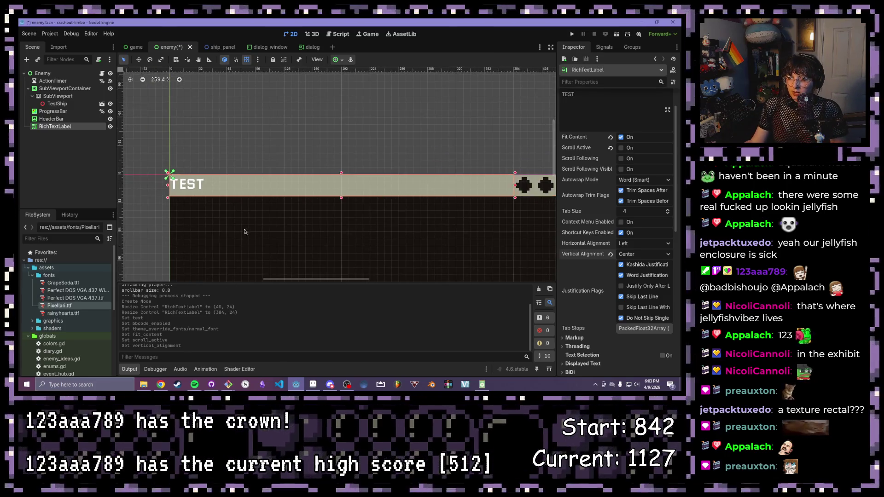
scroll(625, 268, "down", 2)
scroll(622, 268, "down", 2)
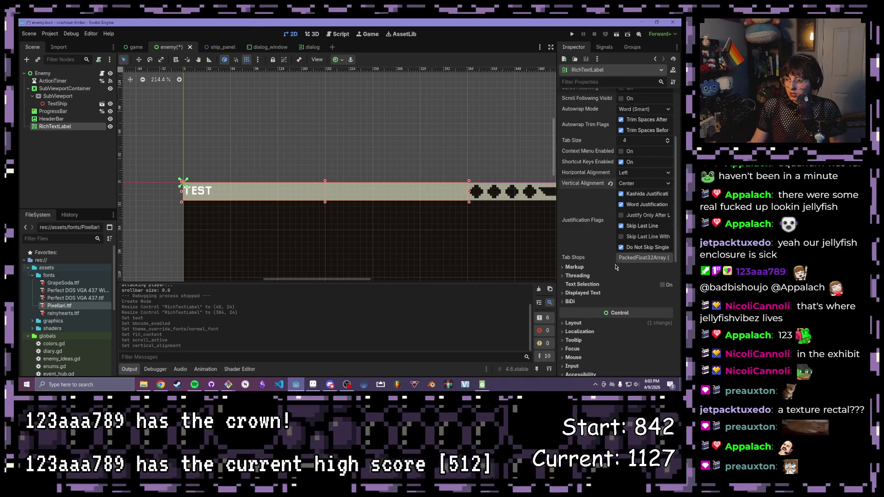
scroll(585, 290, "down", 4)
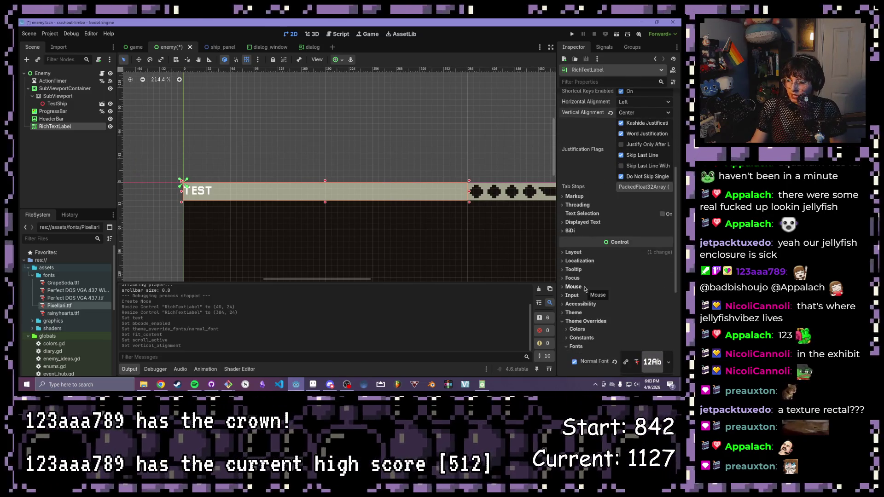
scroll(585, 285, "down", 8)
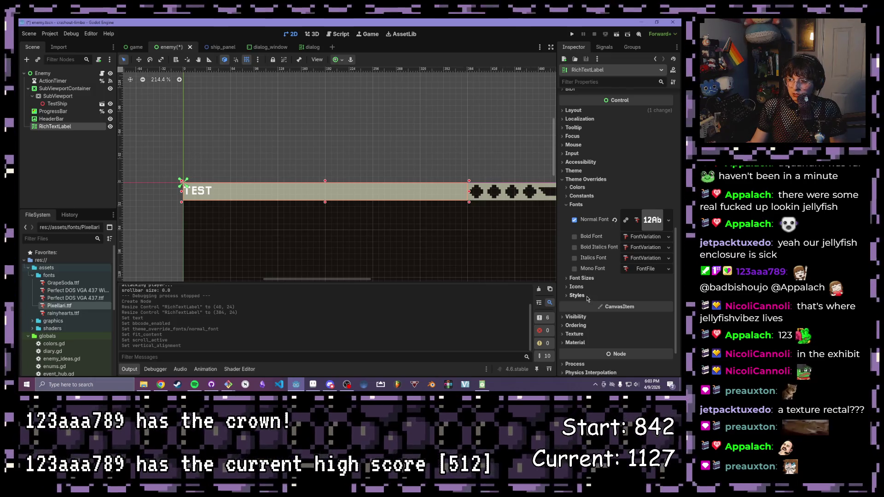
scroll(591, 224, "up", 2)
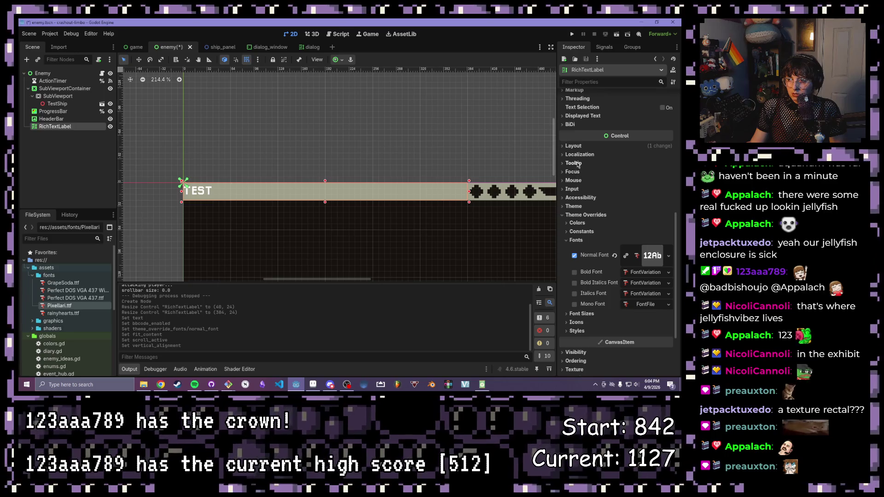
scroll(597, 206, "up", 6)
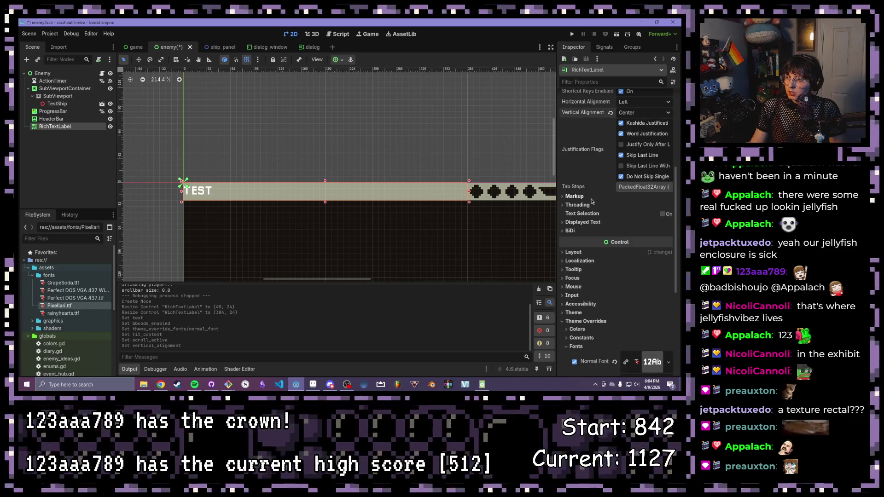
scroll(591, 205, "up", 10)
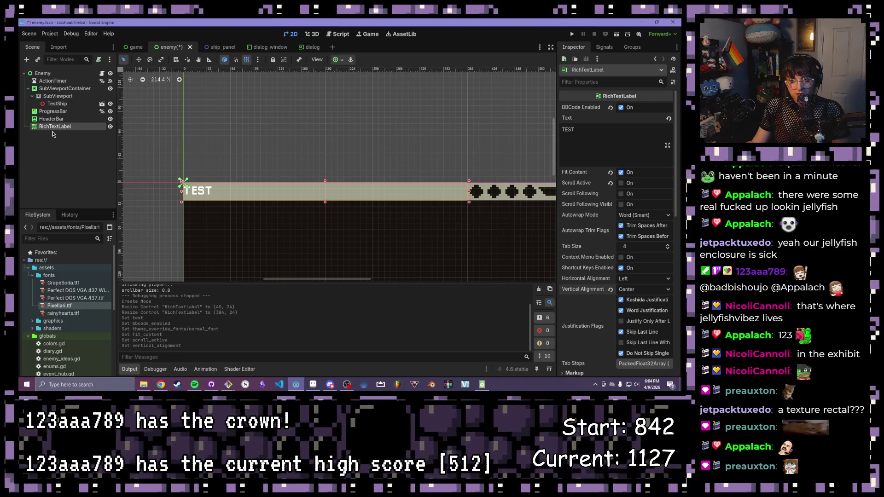
scroll(201, 189, "up", 5)
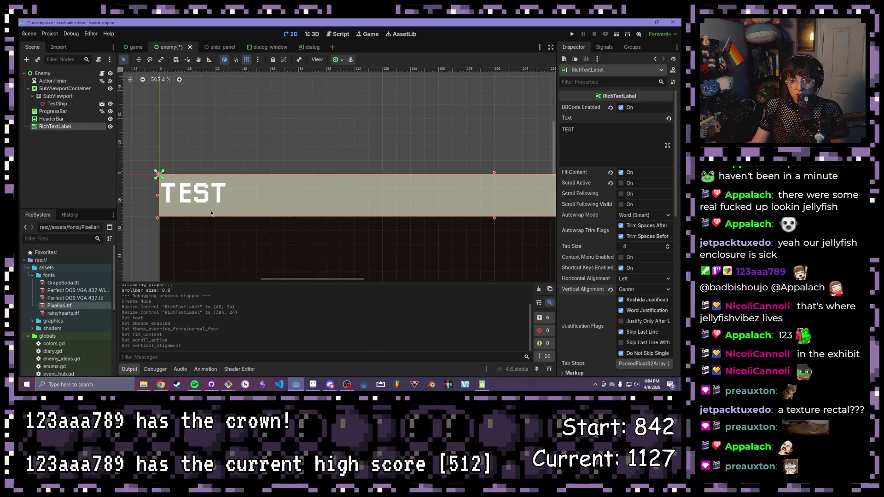
scroll(238, 194, "down", 1)
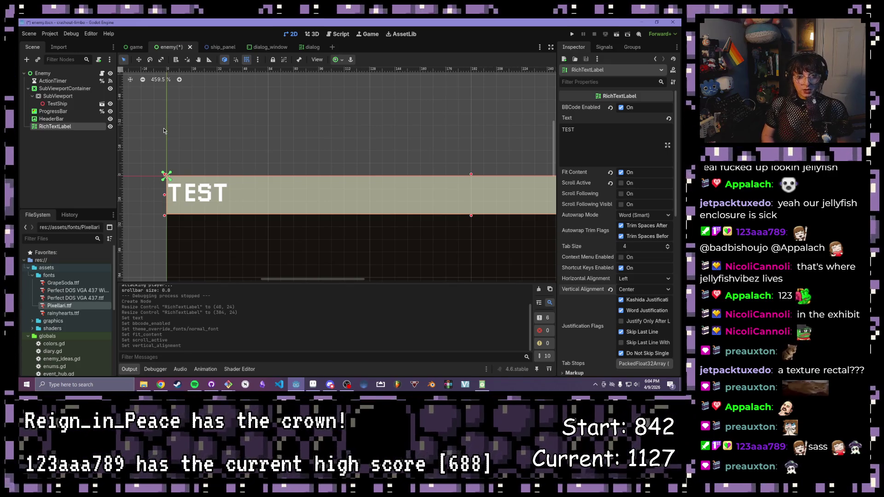
double_click(60, 126)
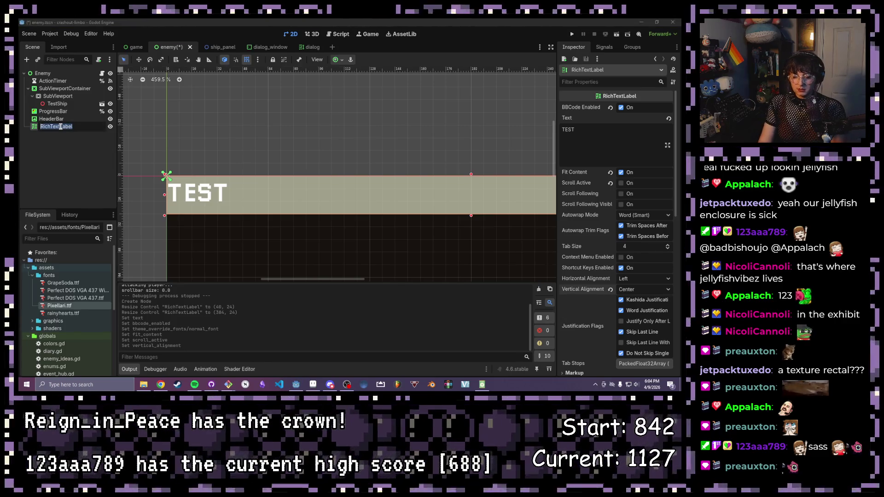
Step: Rename the RichTextLabel node to 'Name', then adjust the selection in the Scene dock
type("Name")
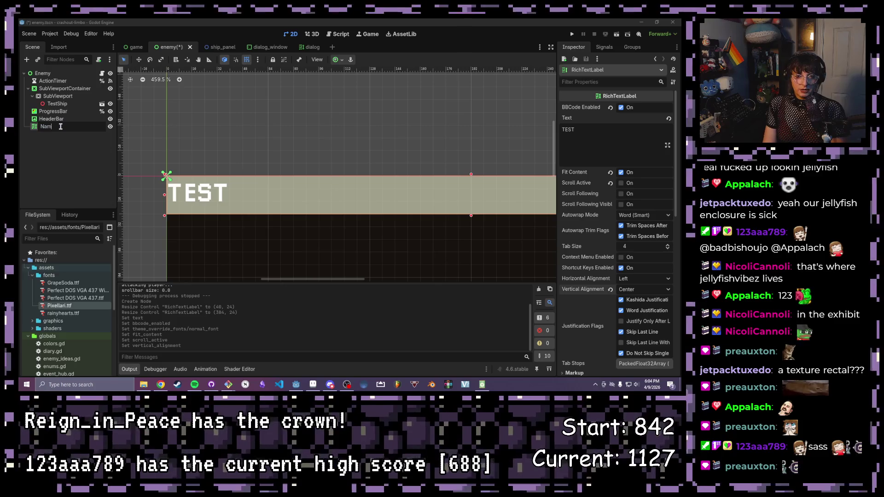
key("Return")
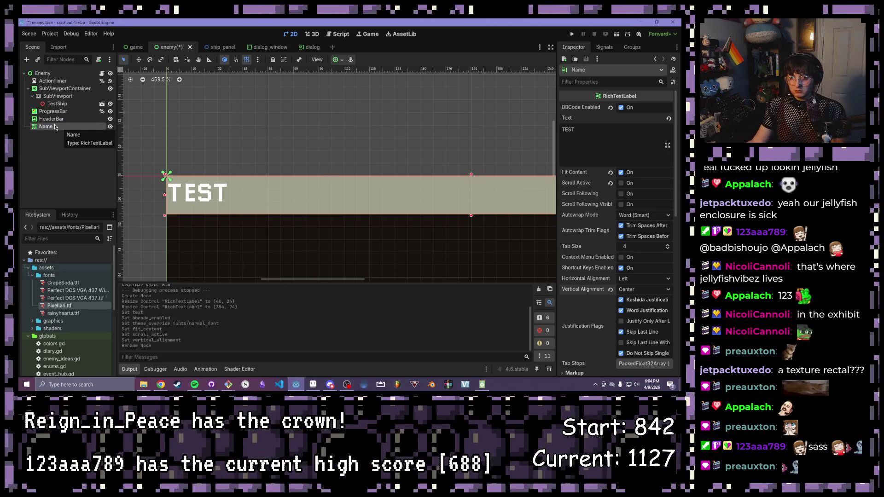
left_click(59, 81)
left_click_drag(59, 82, 61, 127)
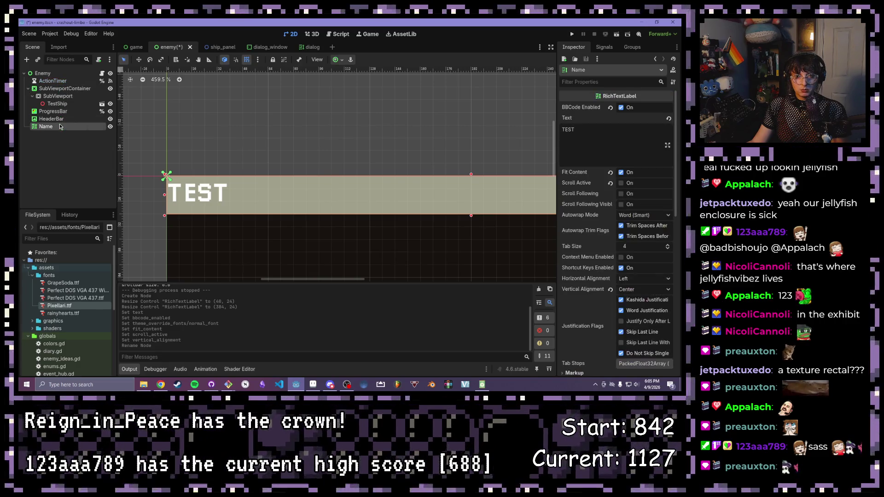
left_click(61, 160)
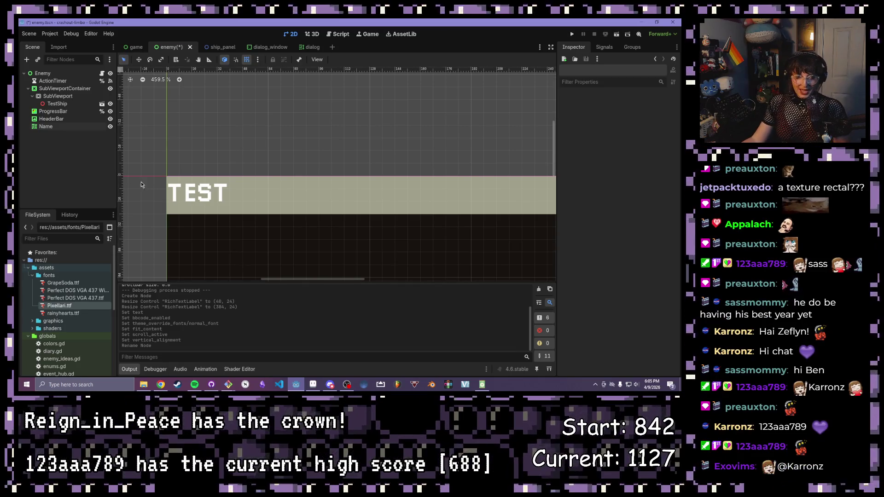
scroll(272, 164, "down", 3)
Step: Type the sample name 'THE LONGEST NAME THAT HAS EVER NAMED IN AL' into Name's Text field
left_click(60, 126)
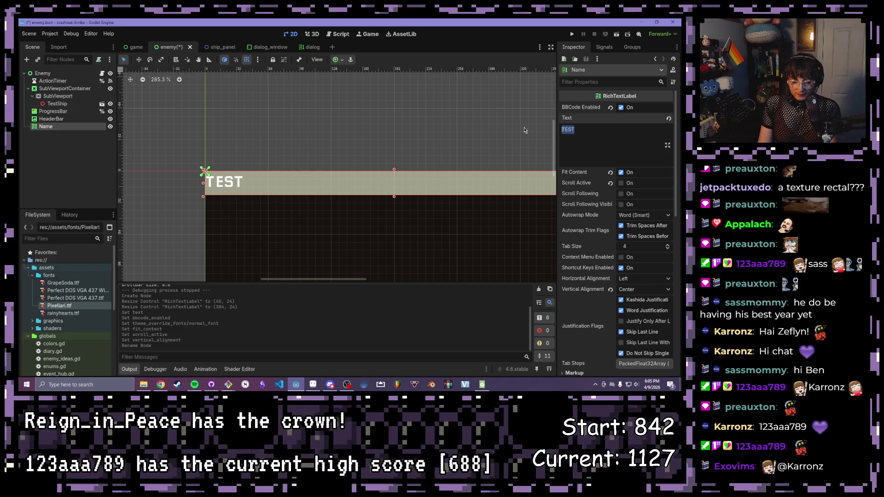
type("THE LONGEST NAME")
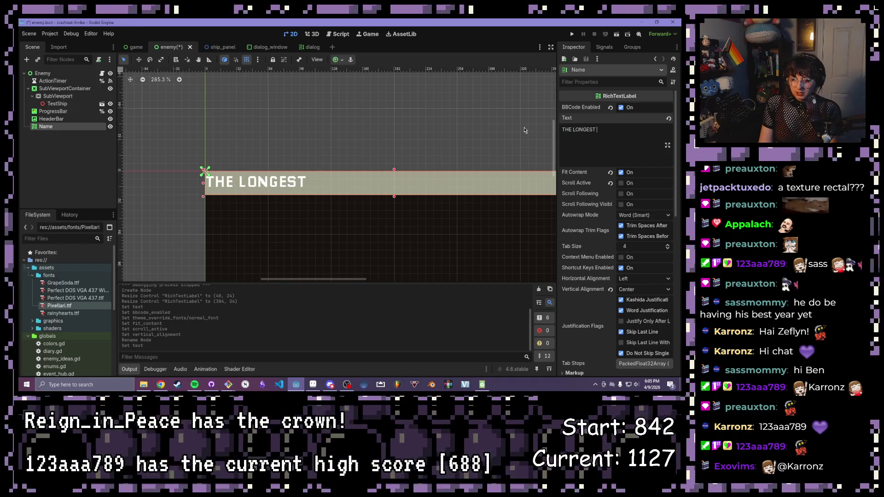
type(" THAT H")
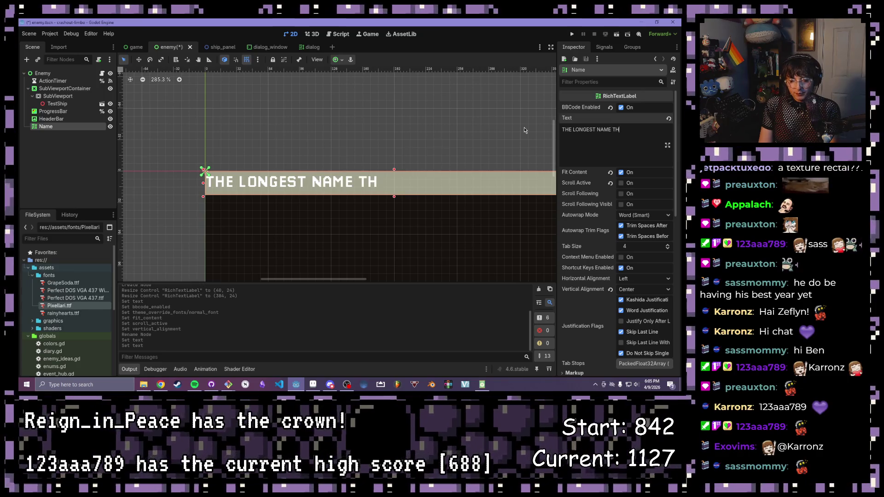
type("AS EVERN NA")
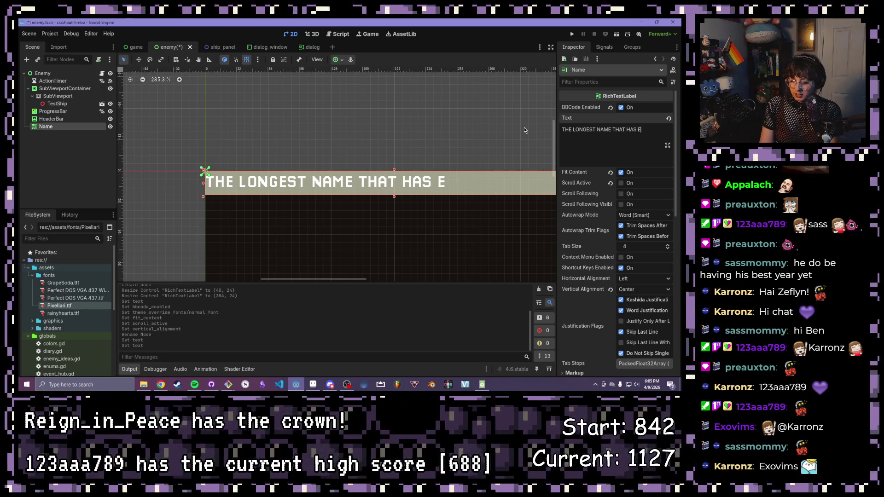
type("ME")
key("BackSpace")
key("BackSpace")
key("BackSpace")
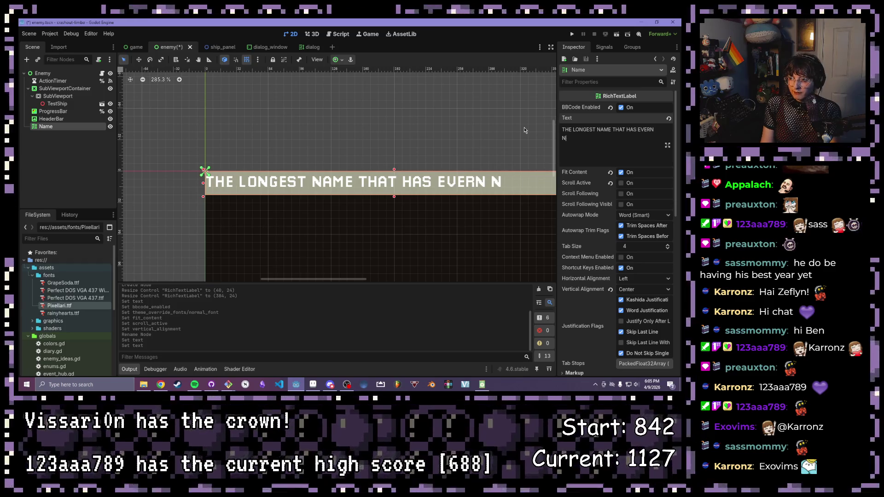
type("NAMED IN TH")
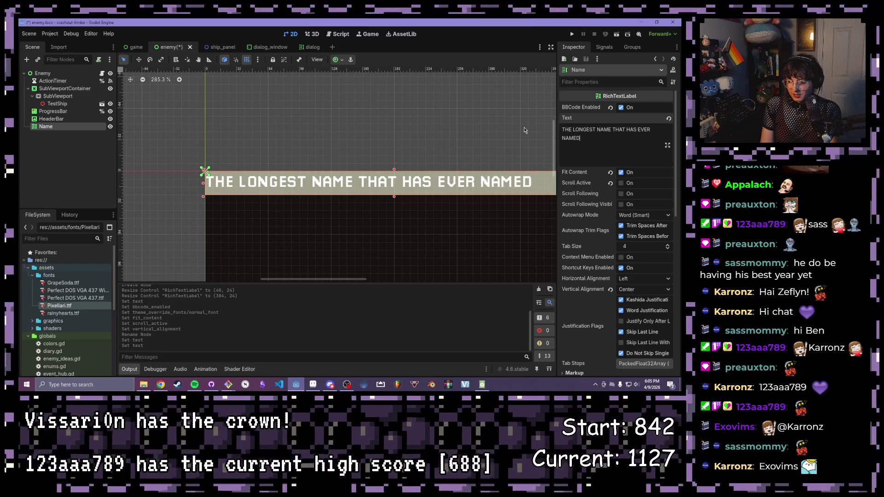
key("BackSpace")
key("BackSpace")
type("ALL THE")
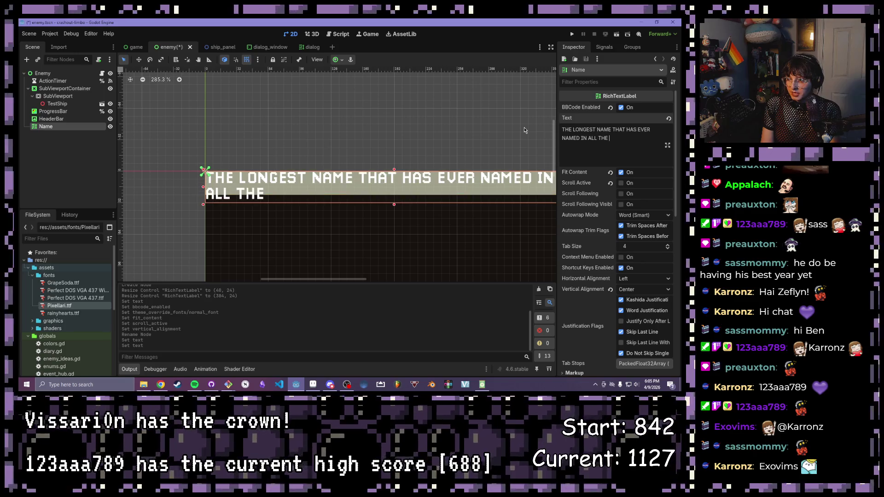
key("BackSpace")
key("BackSpace")
key("BackSpace")
key("BackSpace")
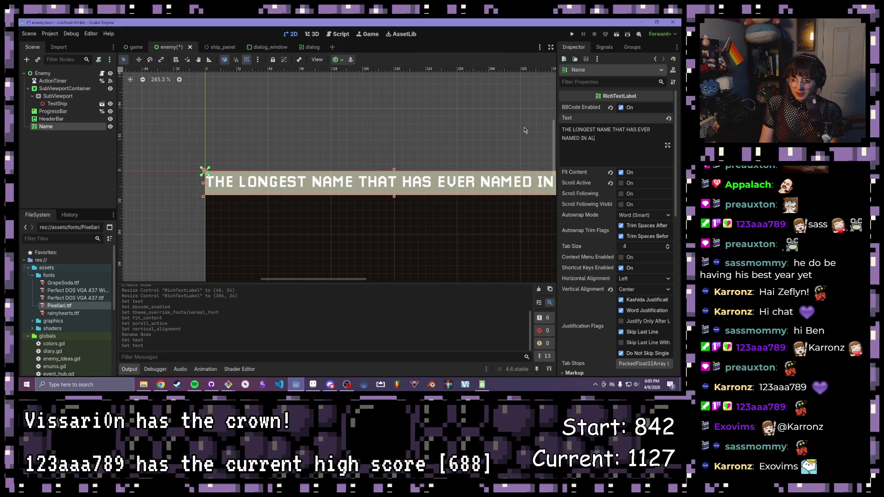
Step: Scroll around the Inspector and viewport to check the sample text fits one line
scroll(490, 181, "down", 2)
mouse_move(361, 279)
left_mouse_down()
mouse_move(390, 279)
mouse_move(371, 284)
left_mouse_up()
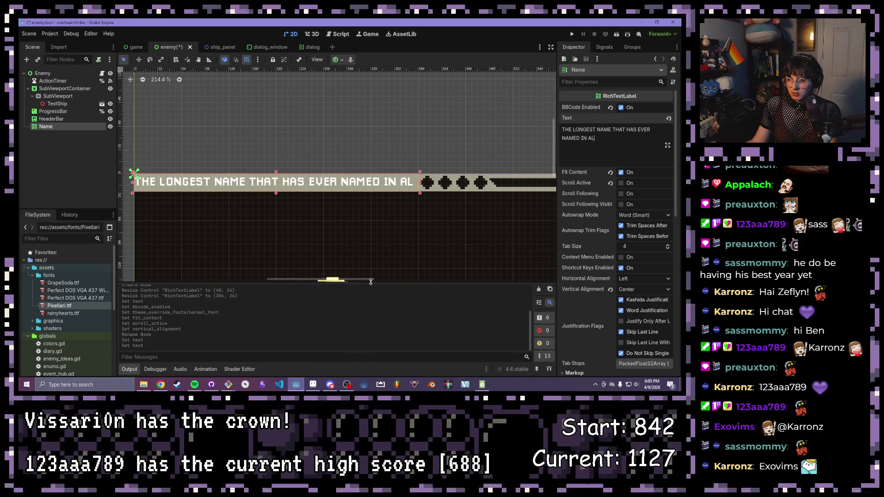
scroll(315, 202, "down", 6)
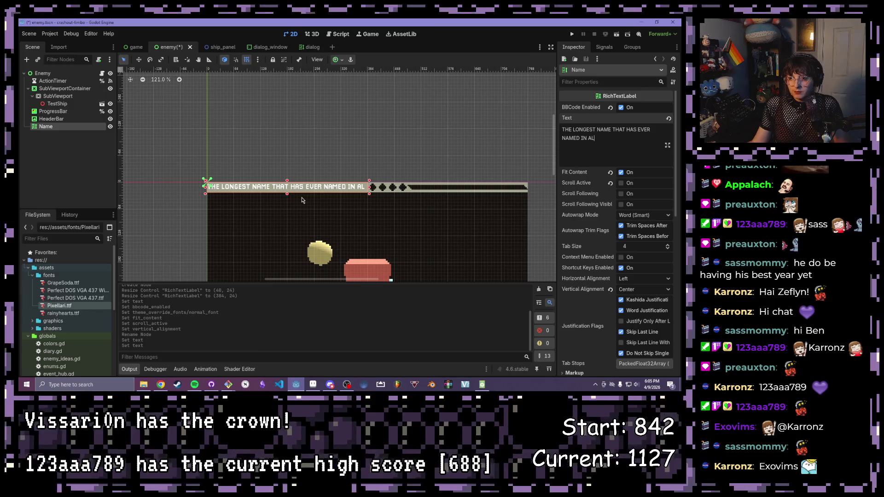
scroll(302, 199, "up", 6)
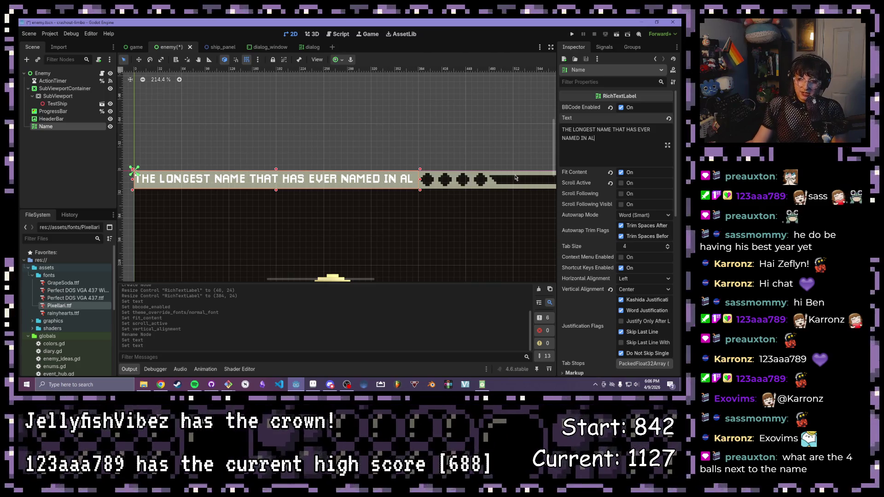
scroll(455, 173, "down", 2)
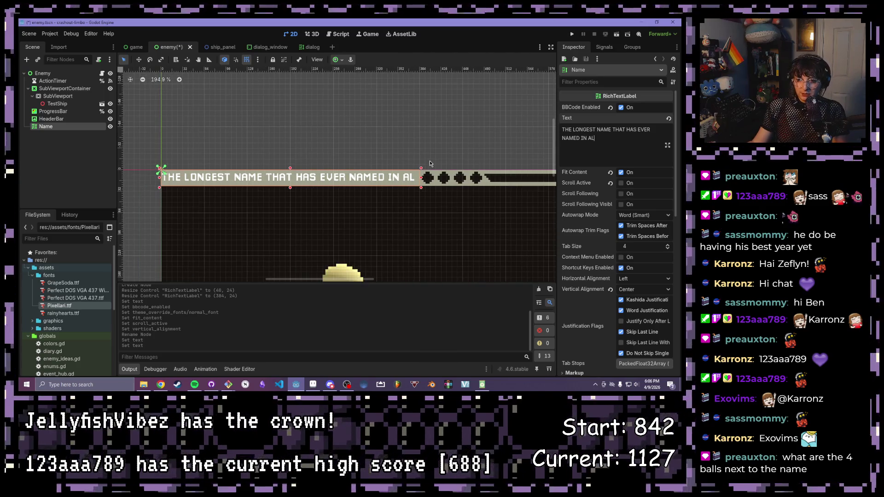
scroll(418, 187, "right", 3)
scroll(418, 188, "down", 1)
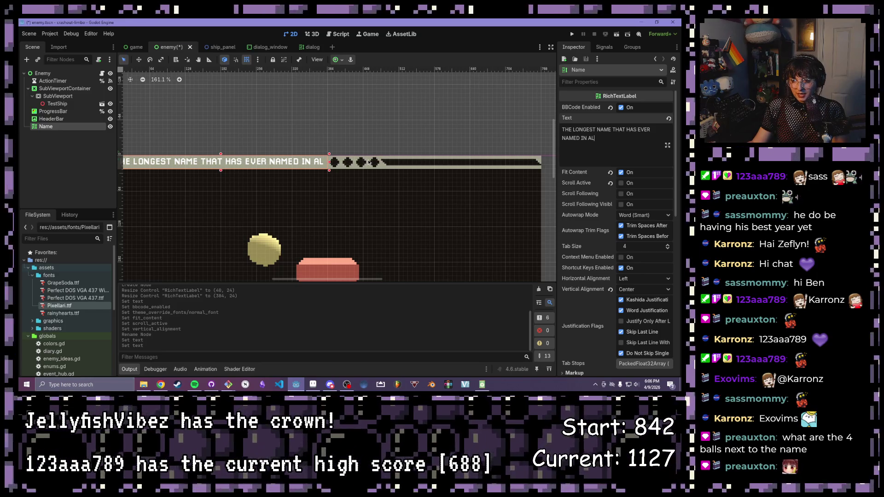
scroll(354, 165, "down", 2)
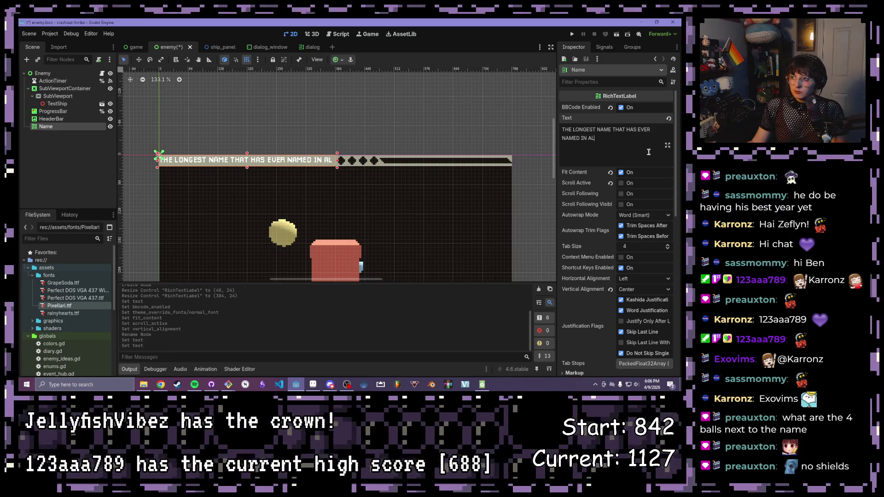
Step: Clear all of the Name label's text
key("ctrl+a")
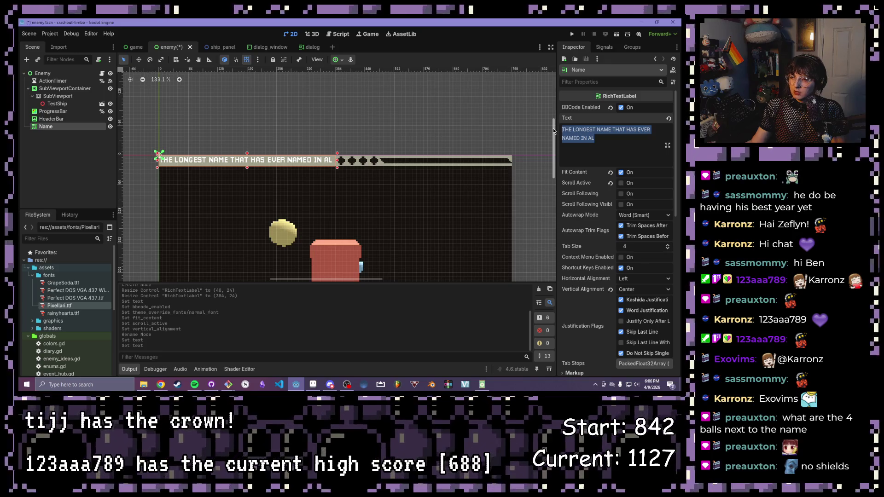
key("BackSpace")
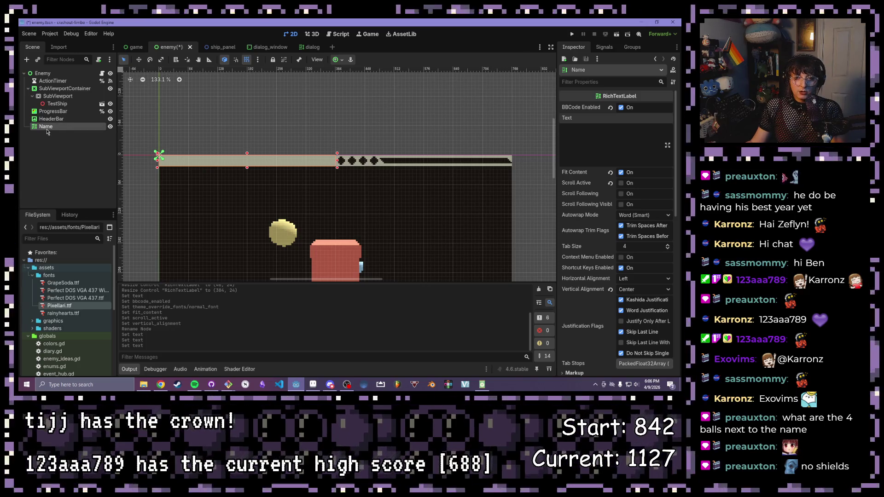
left_click(92, 142)
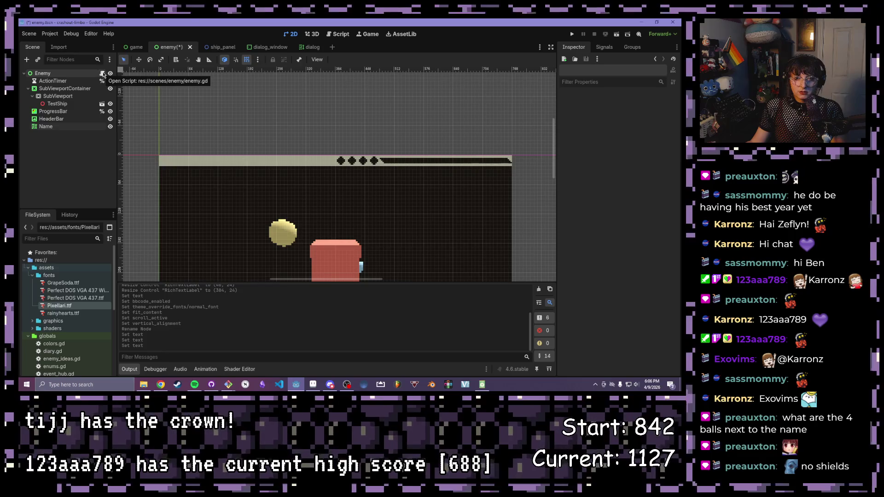
Step: Make Name a scene-unique node with Access as Unique Name and open enemy.gd
right_click(61, 127)
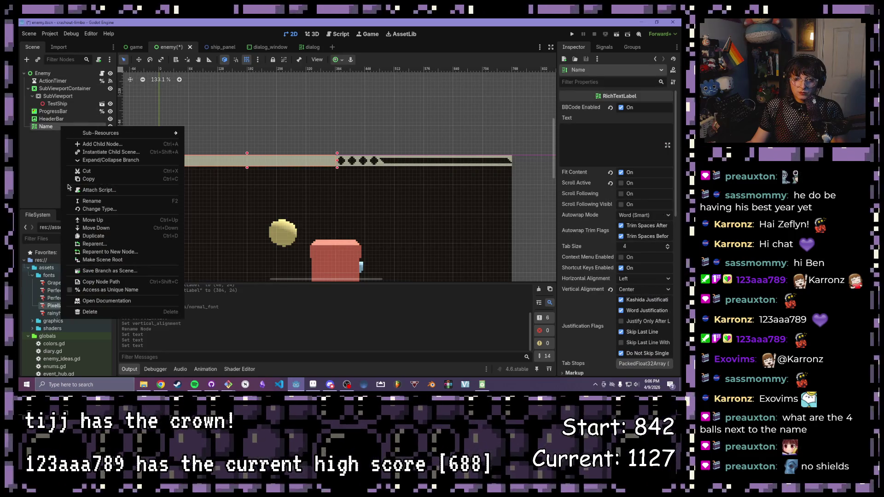
right_click(57, 128)
right_click(57, 129)
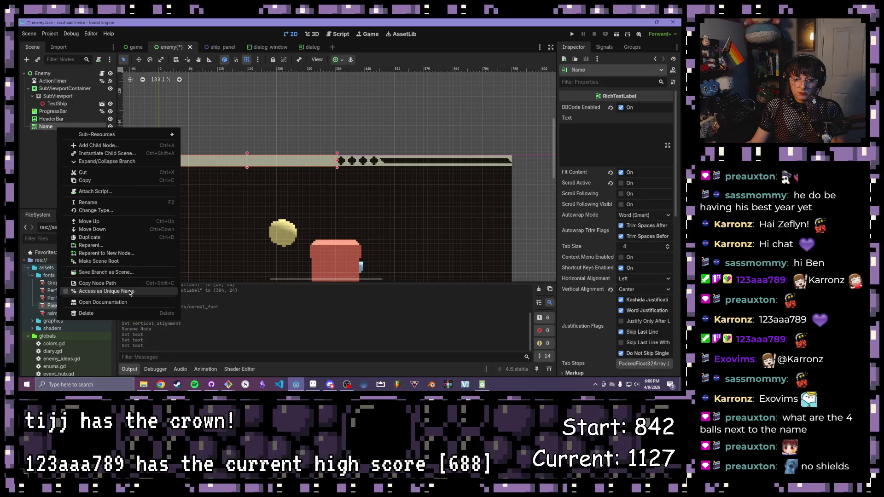
left_click(102, 291)
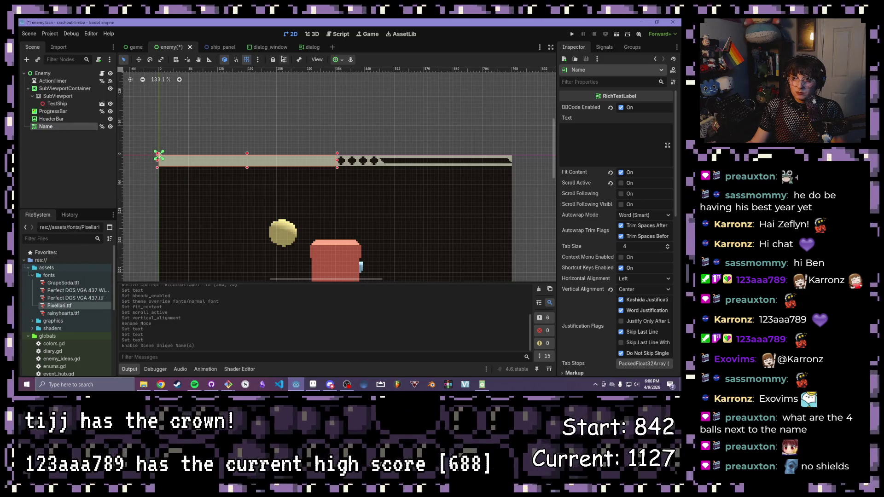
left_click(102, 73)
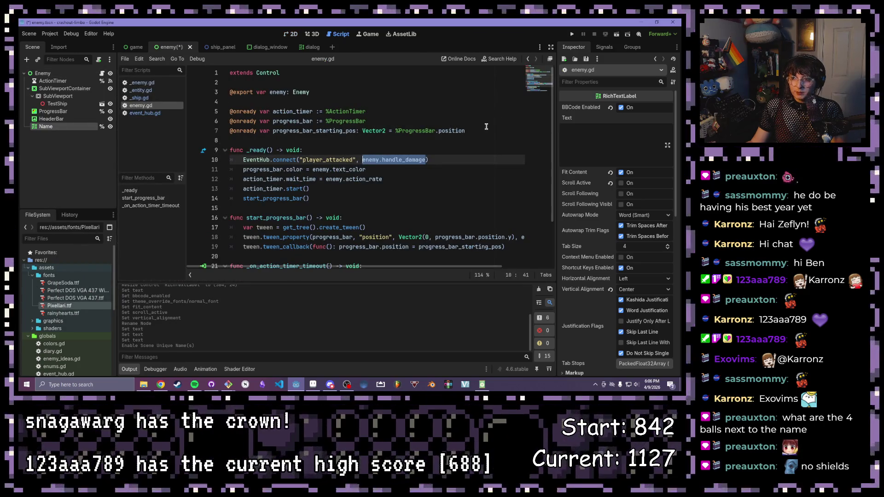
left_click(476, 131)
key("Return")
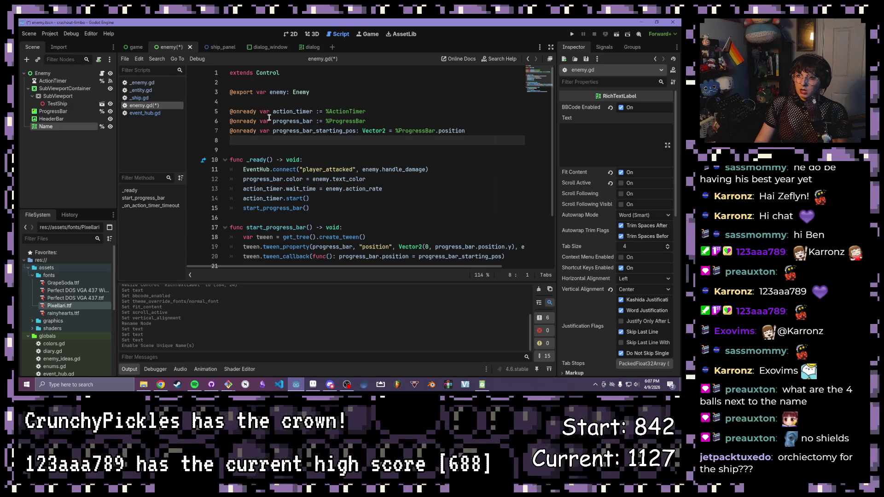
type("@ONREADY BV")
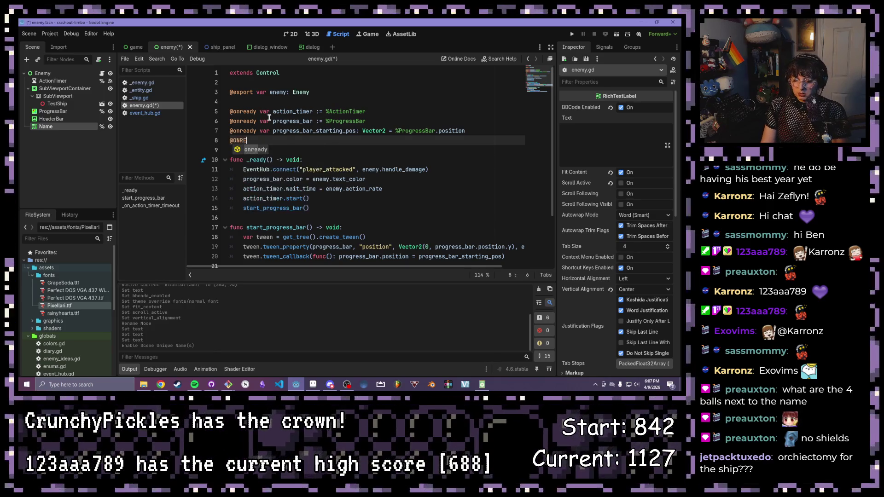
key("BackSpace")
key("BackSpace")
key("BackSpace")
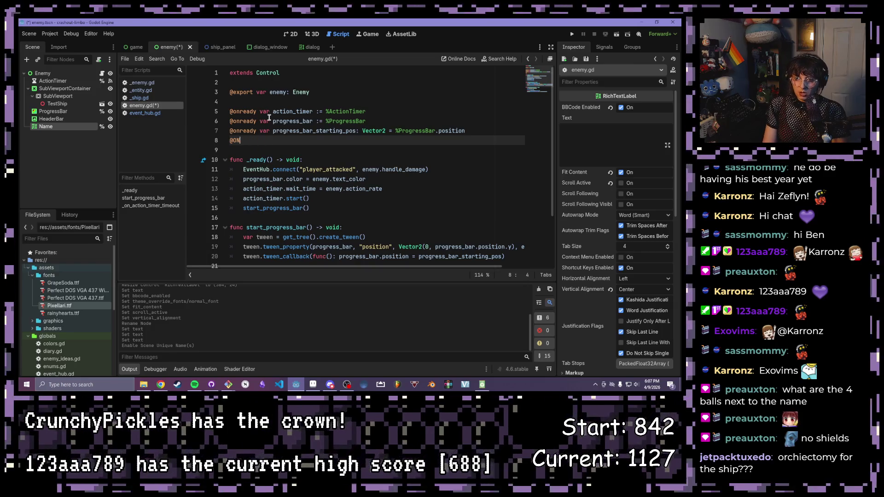
type("onready bar")
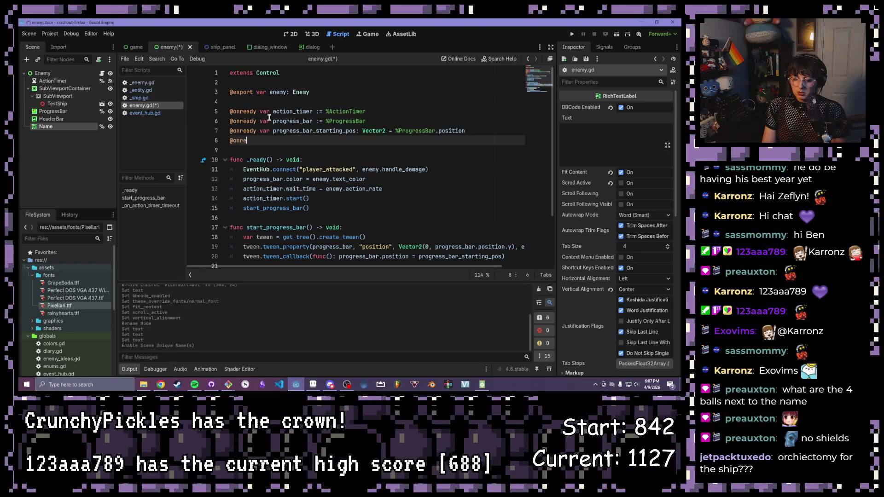
key("BackSpace")
key("BackSpace")
key("BackSpace")
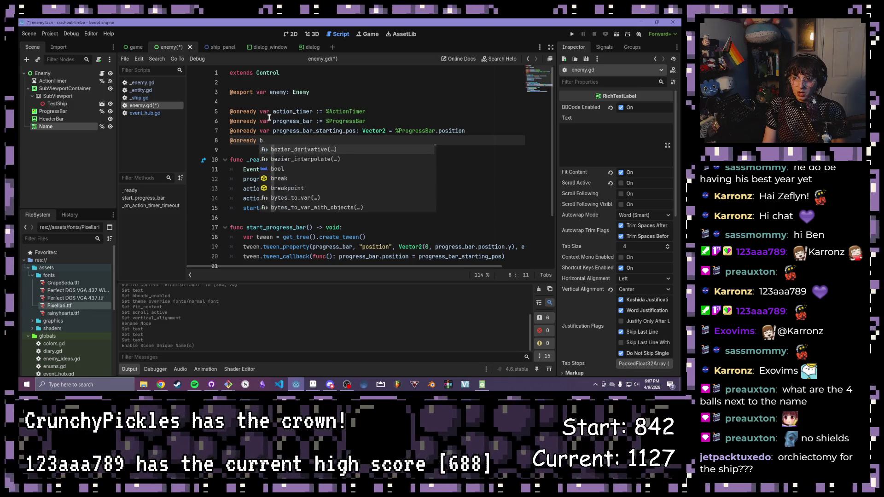
type("var ")
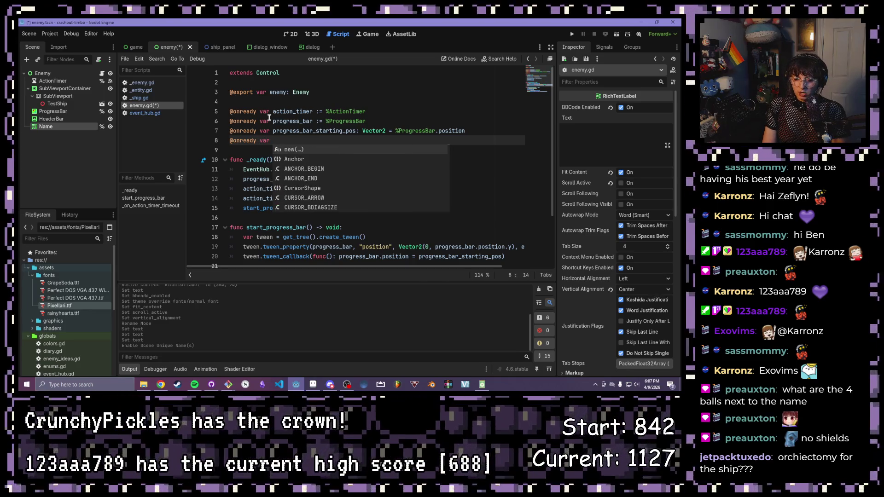
type("ene")
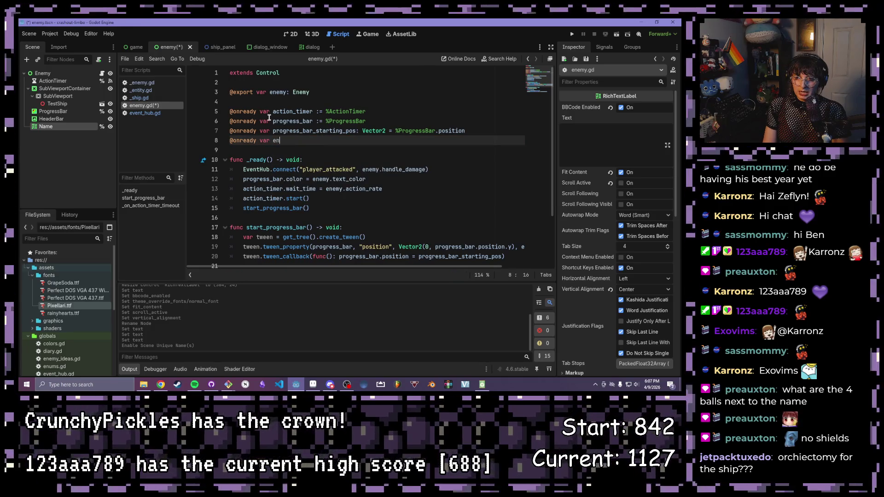
key("BackSpace")
key("BackSpace")
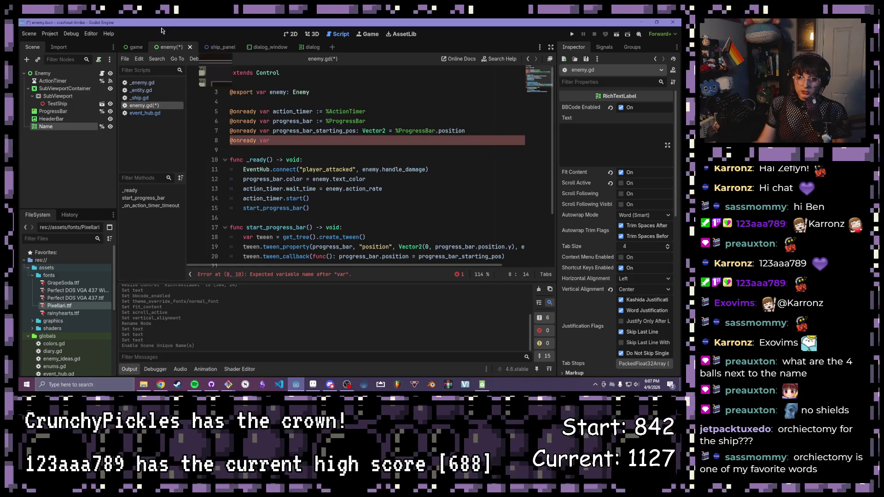
Step: Begin renaming the Name node to NameDisplay
right_click(65, 127)
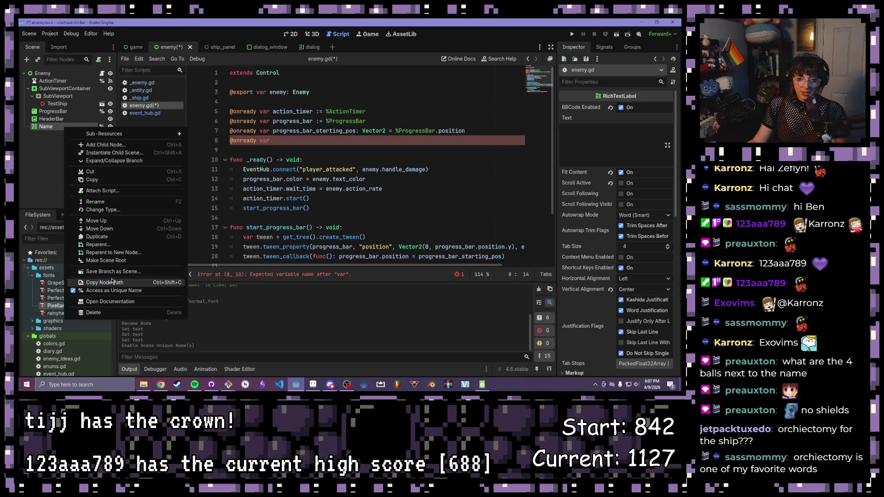
left_click(96, 202)
type("NameDis")
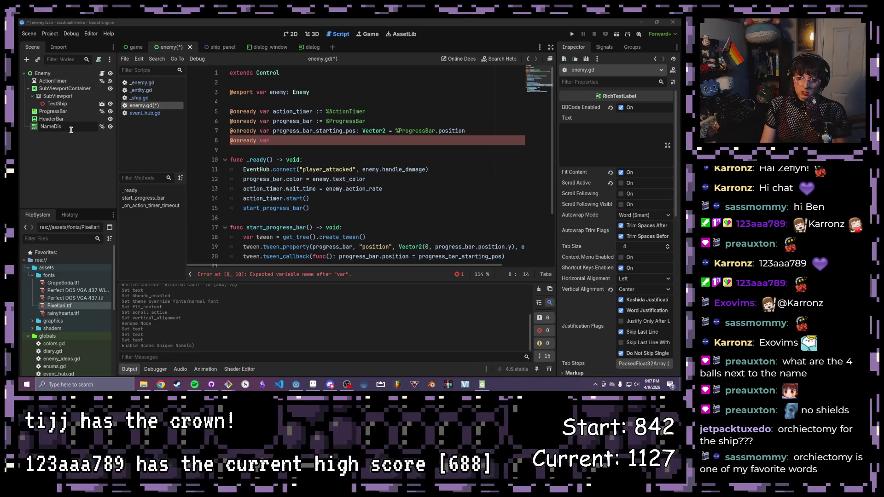
type("play")
Step: Confirm the NameDisplay rename and declare name_display := %NameDisplay on line 8
key("Return")
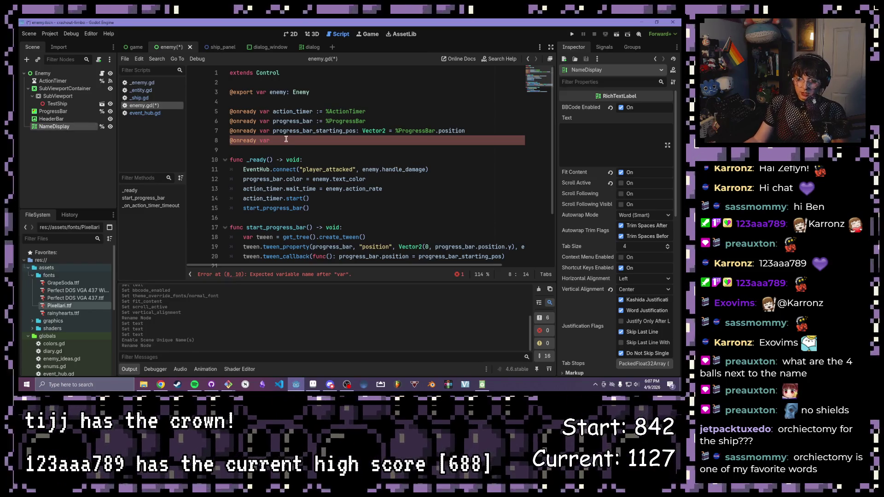
type("name_display ")
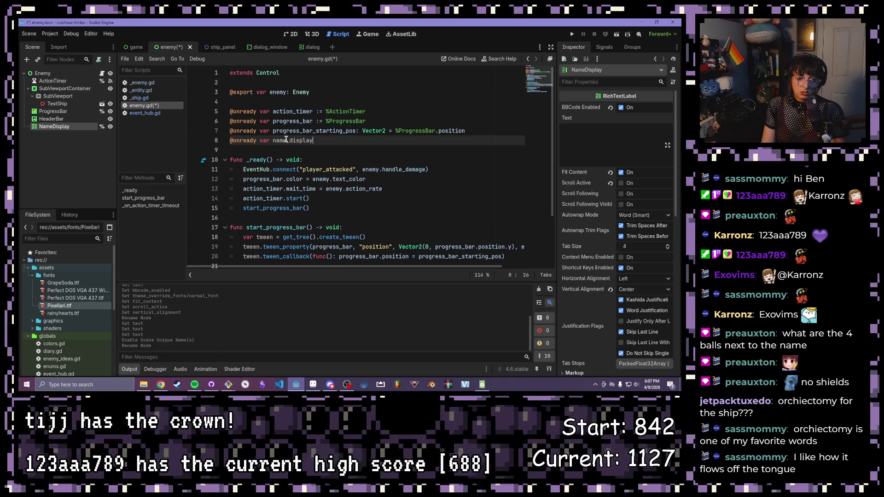
type(":=")
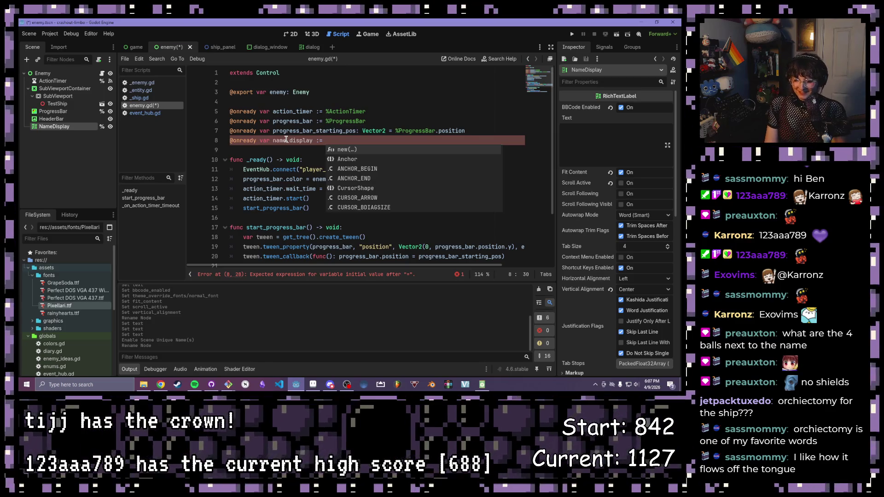
type("%Name")
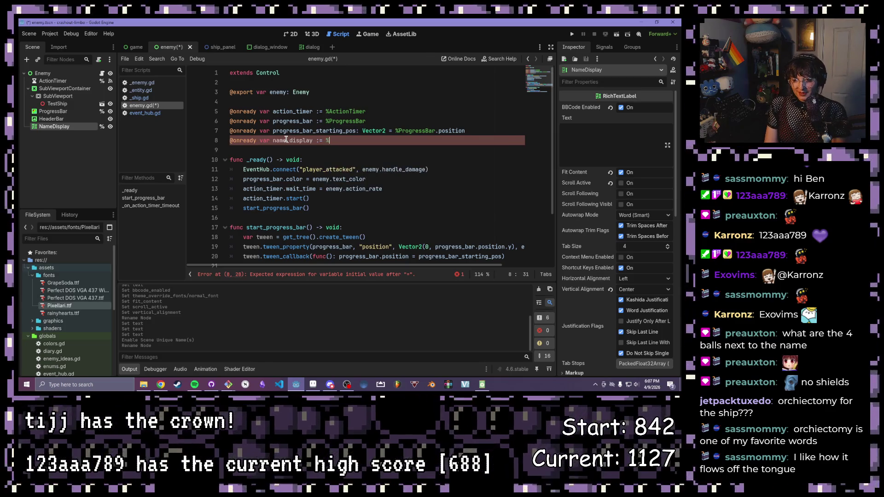
key("Return")
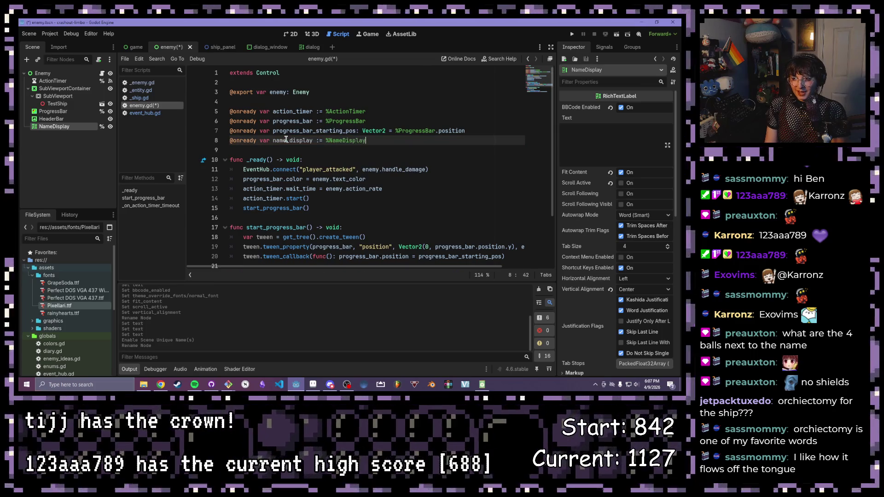
Step: Scroll through enemy.gd and place the caret at the end of the _ready line
scroll(258, 131, "down", 1)
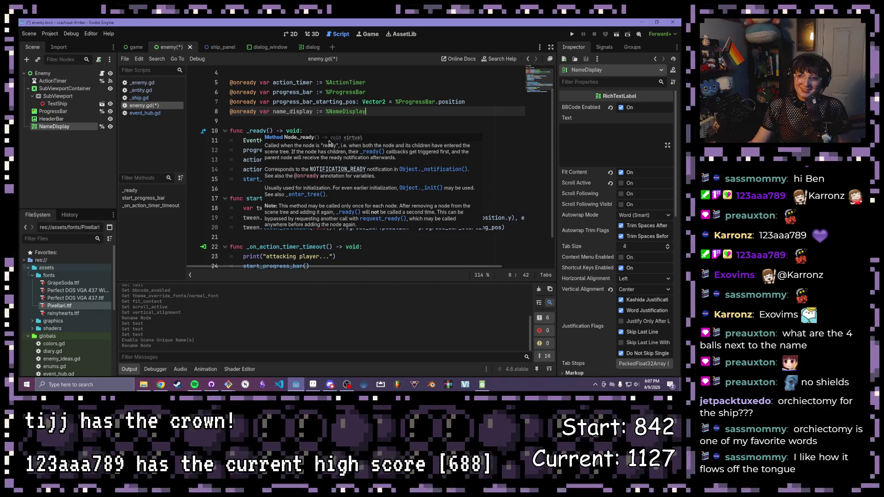
scroll(330, 144, "down", 1)
scroll(304, 124, "down", 1)
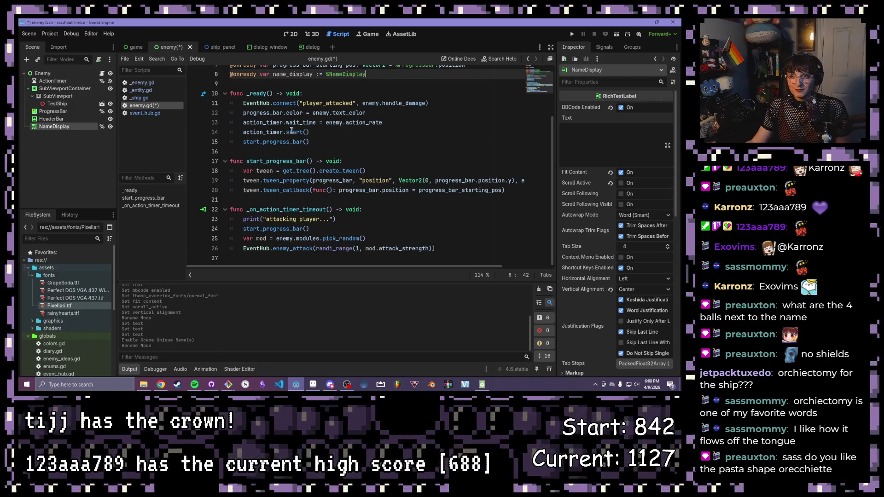
scroll(286, 123, "up", 2)
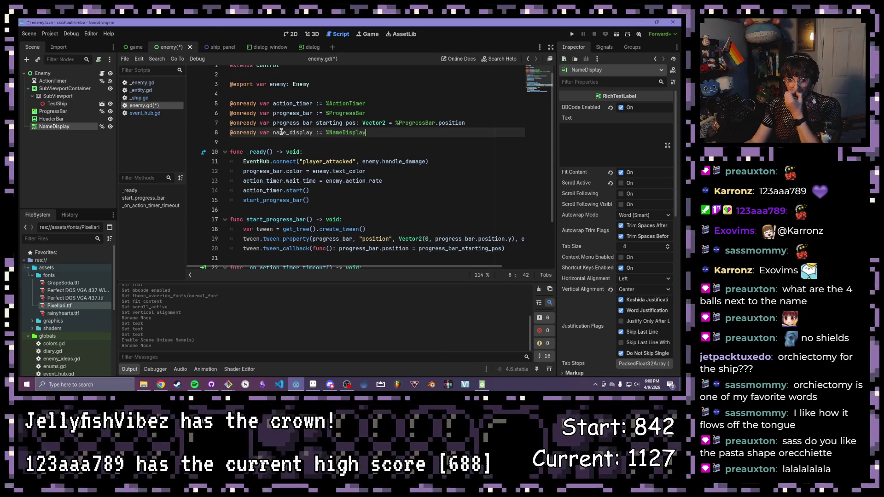
left_click(331, 147)
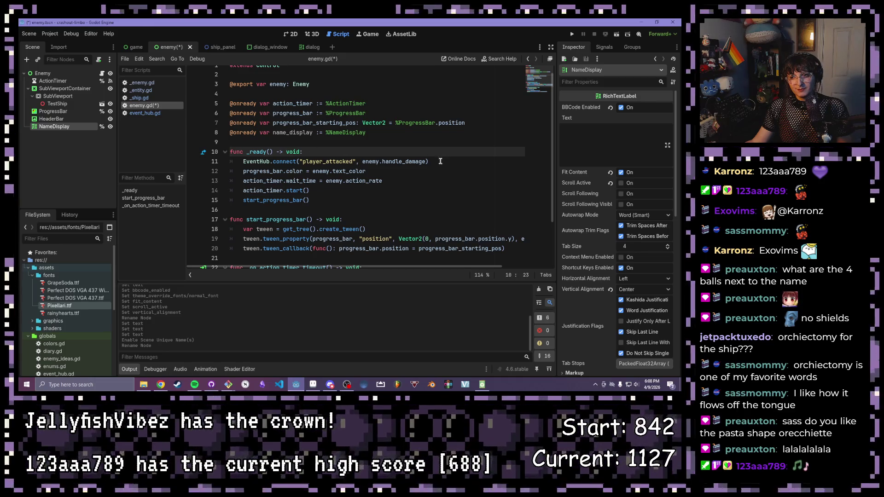
Step: In _ready, write name_display.text = "[wave]{0}[/wave]".format([enemy.name]) and save enemy.gd
left_click(361, 171)
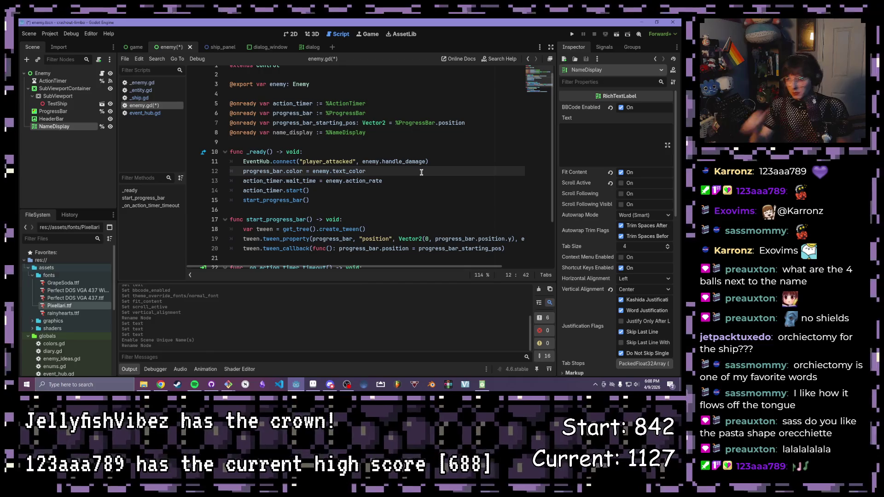
key("Return")
type("n")
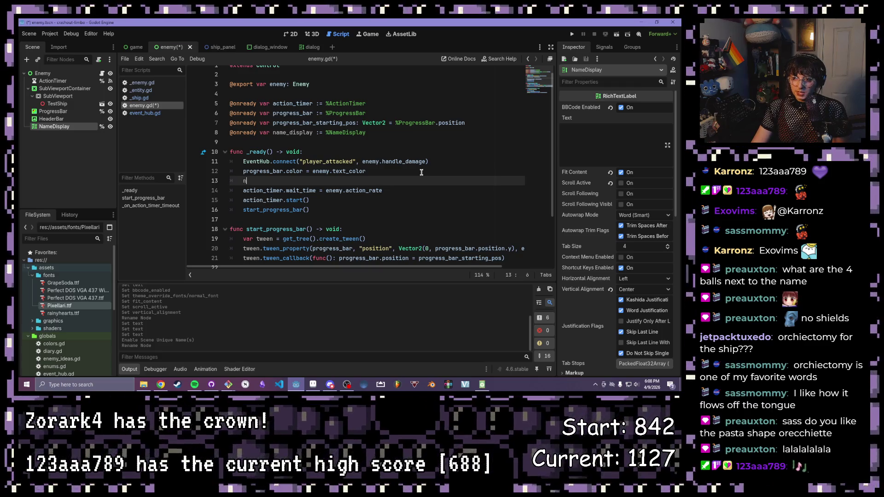
type("ame_display.")
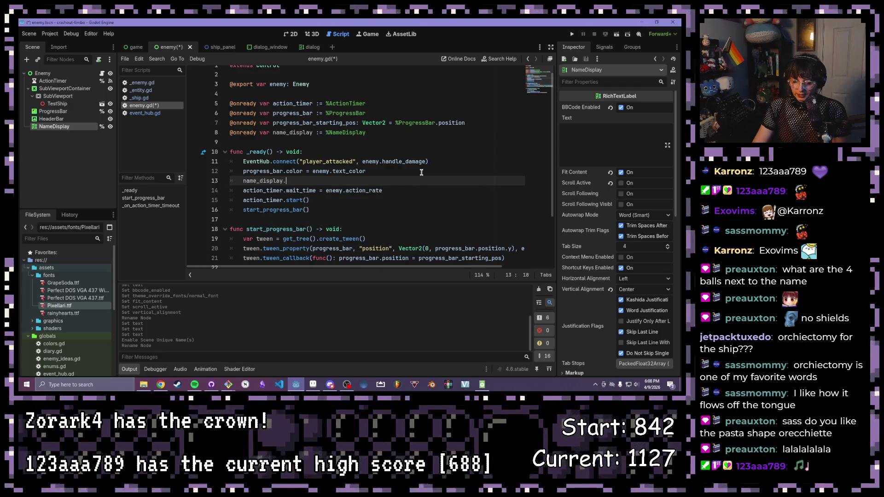
type("text = \"")
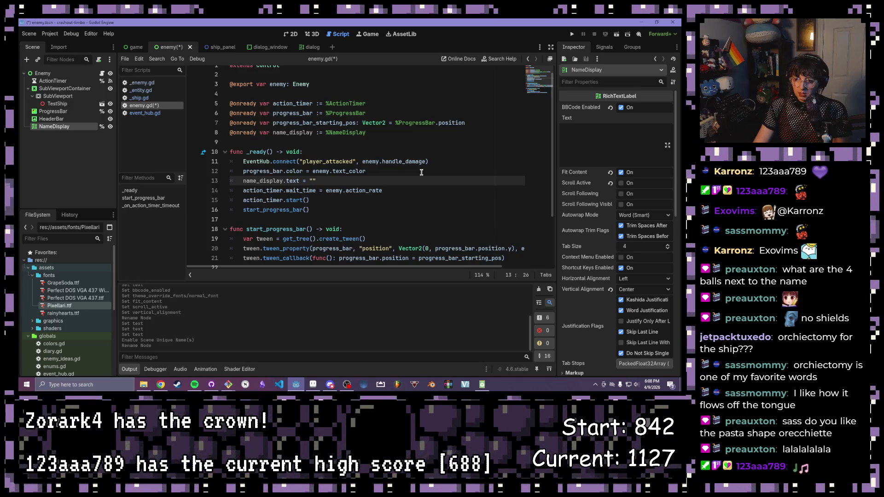
type("[wave]")
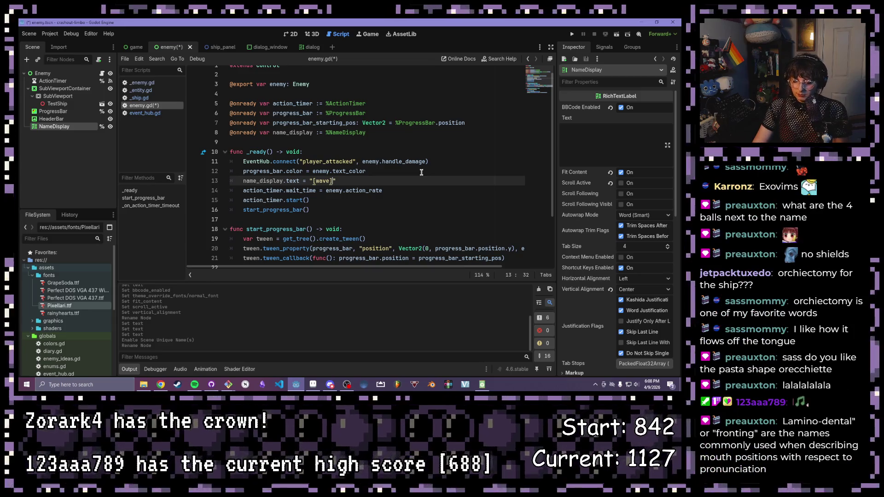
type("{0}")
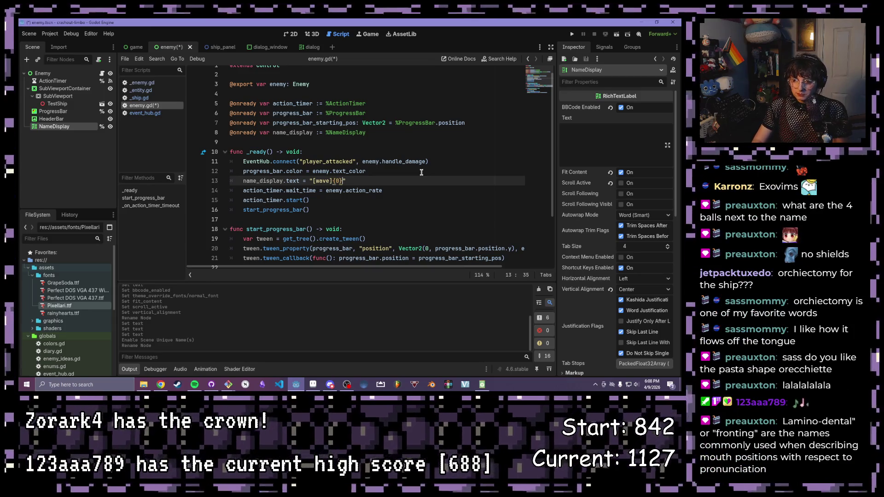
type("[/wave")
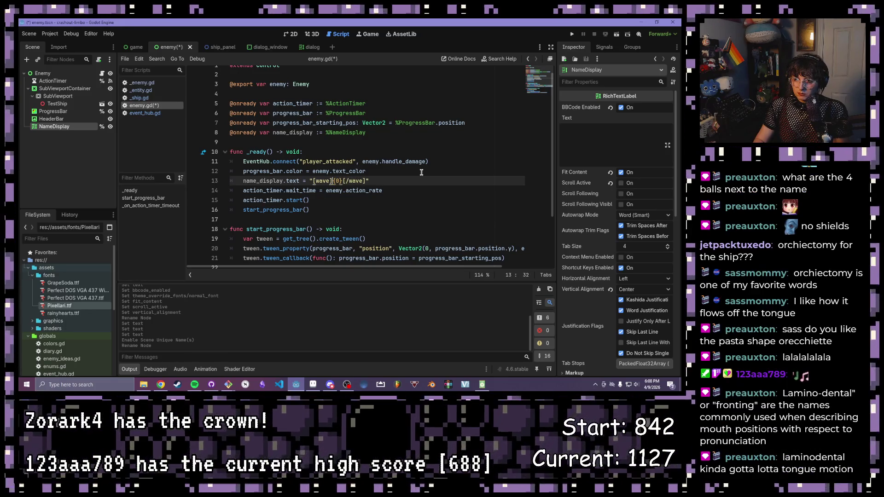
key("Left")
key("Left")
key("Left")
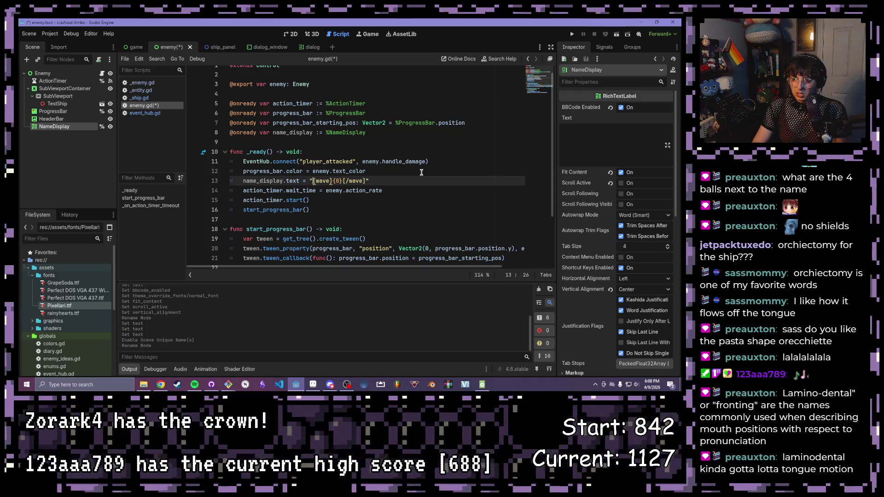
key("Right")
key("Right")
key("Right")
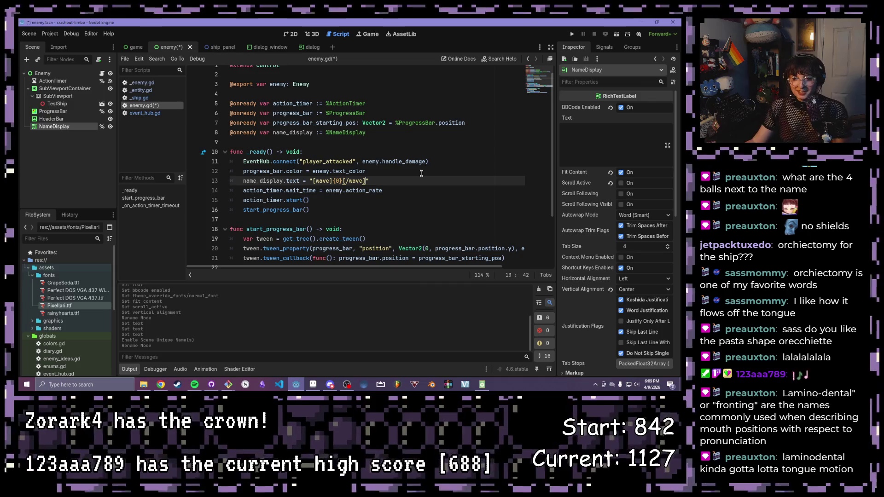
type("\"")
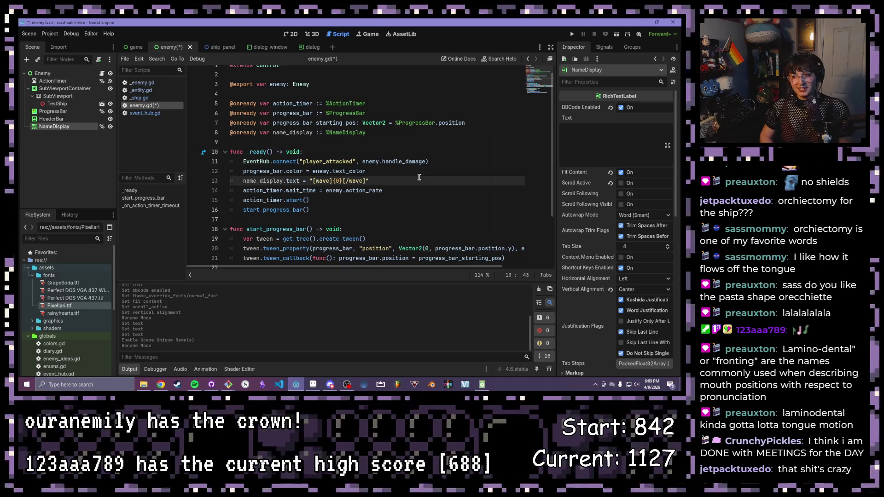
type(".format(")
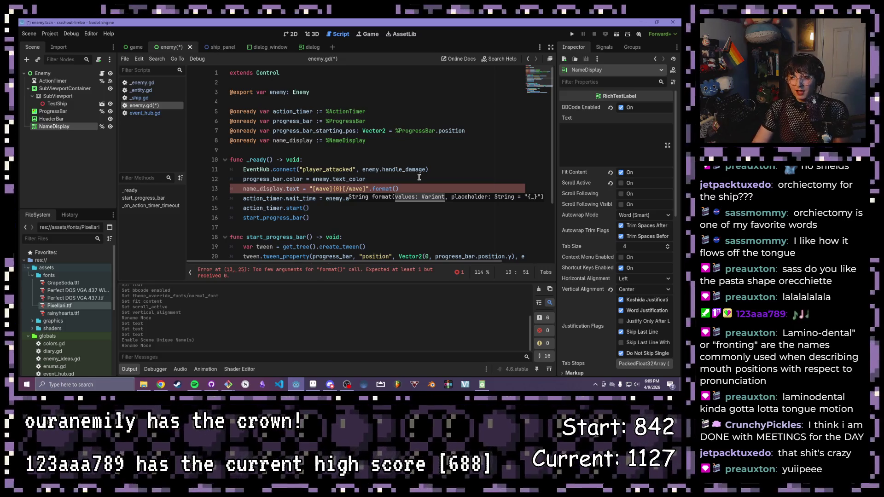
type("[enem")
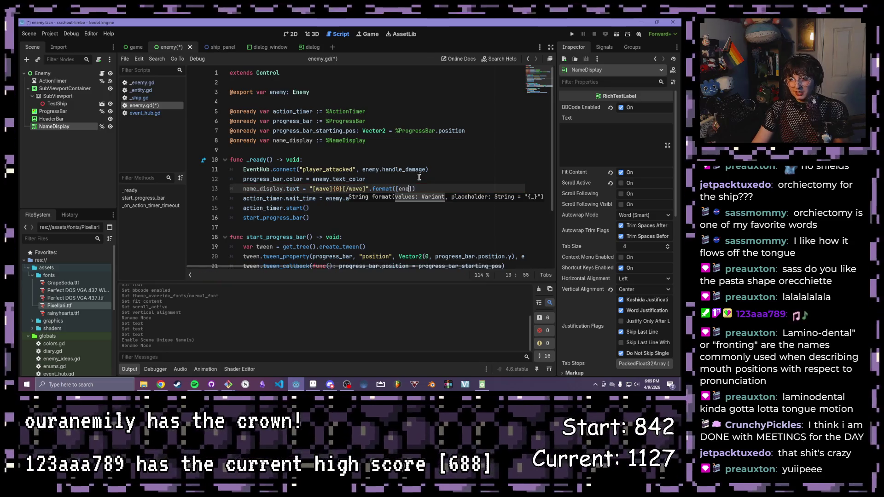
type("y.name")
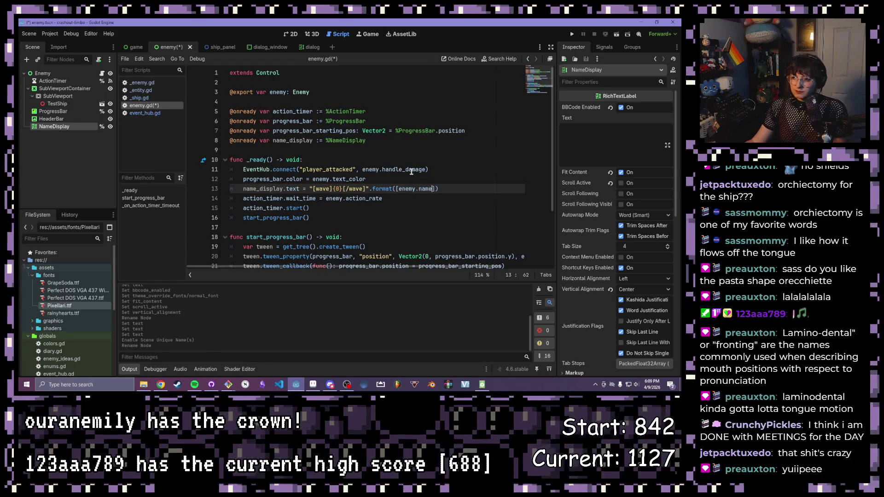
key("ctrl+s")
Step: Run the game to test the enemy name display
left_click(381, 198)
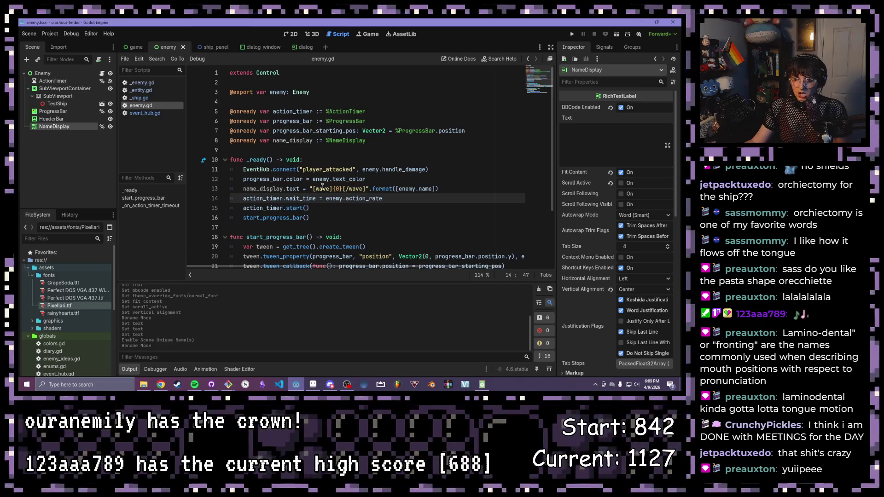
mouse_move(319, 180)
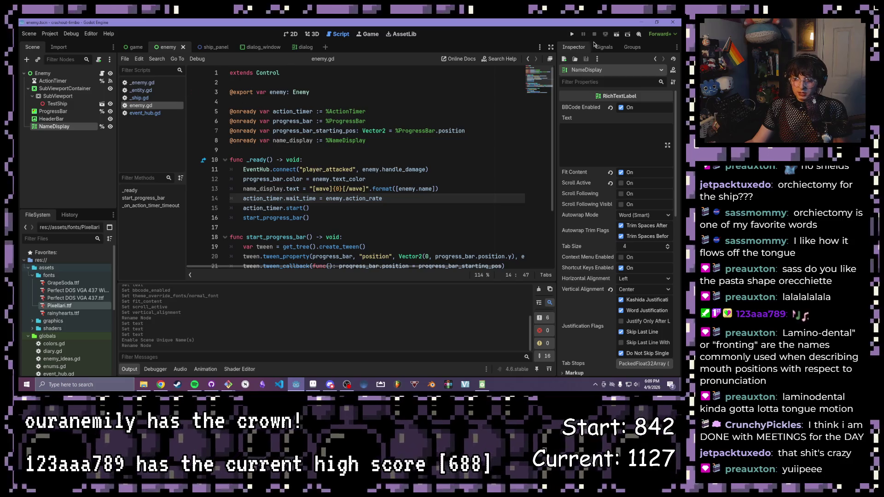
left_click(572, 35)
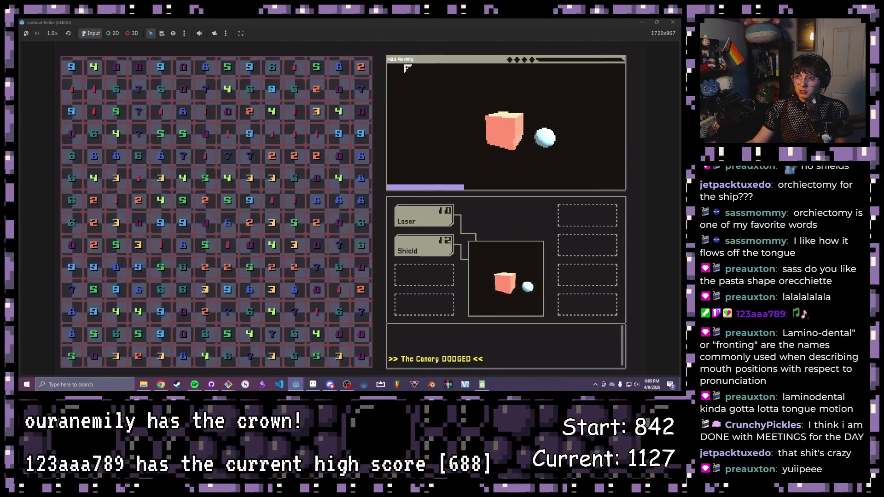
left_click(673, 22)
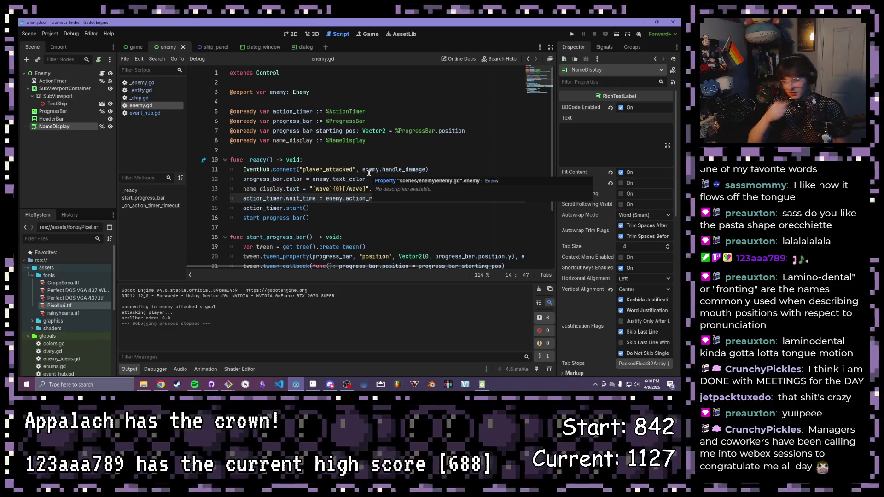
Step: Expand NameDisplay's Theme Overrides Colors to reveal the white default text colour
left_click(342, 129)
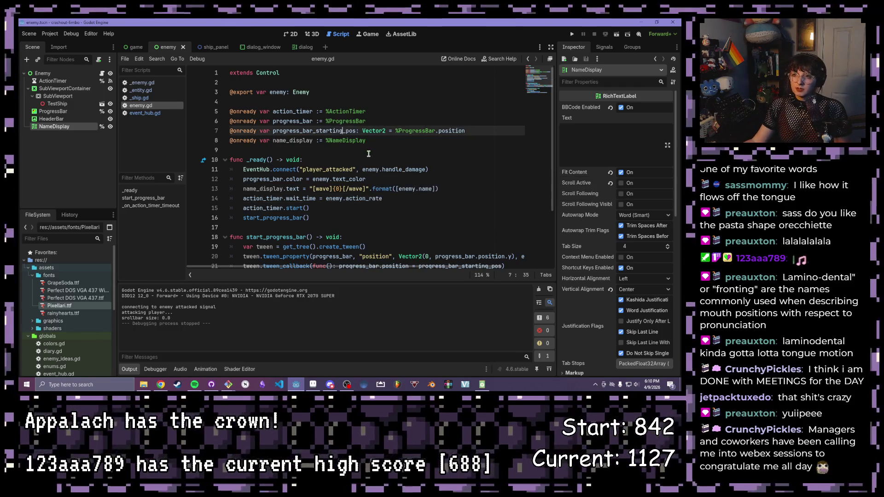
left_click(371, 152)
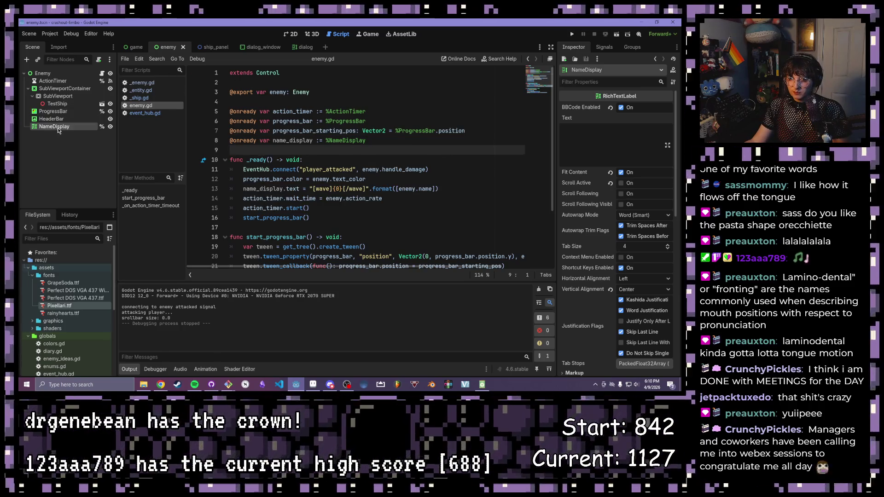
scroll(617, 207, "down", 10)
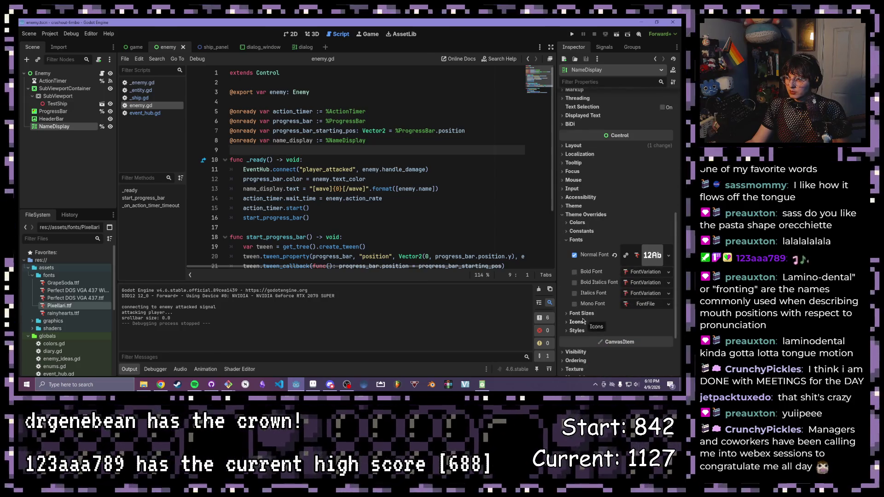
left_click(576, 222)
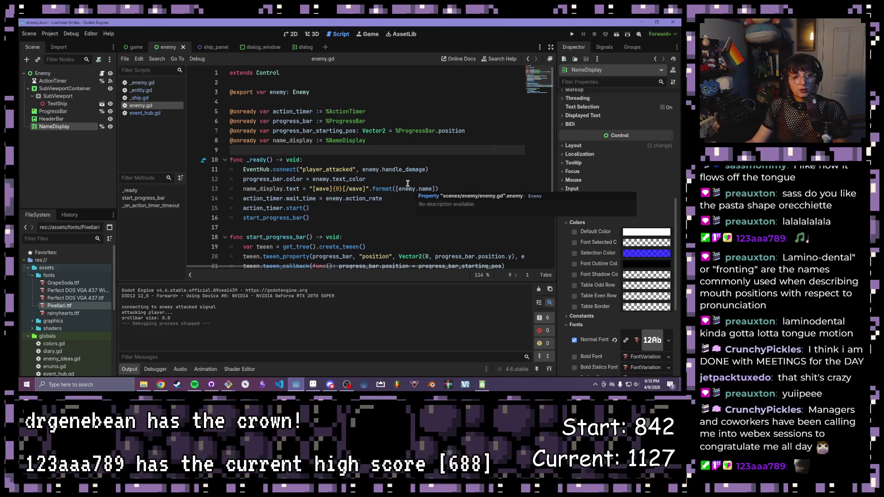
mouse_move(654, 237)
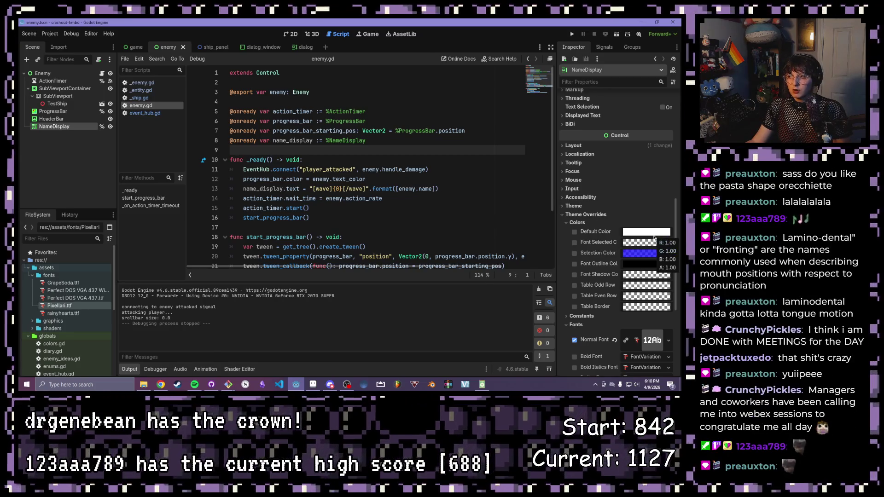
mouse_move(588, 237)
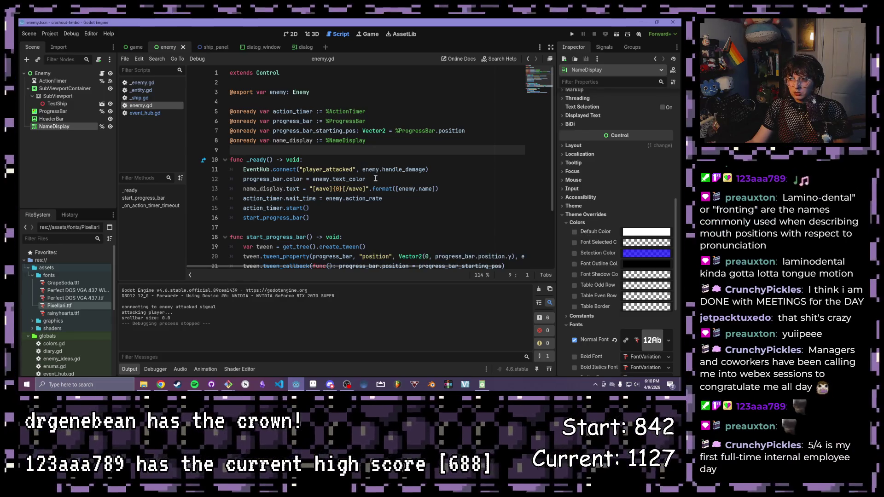
left_click(375, 179)
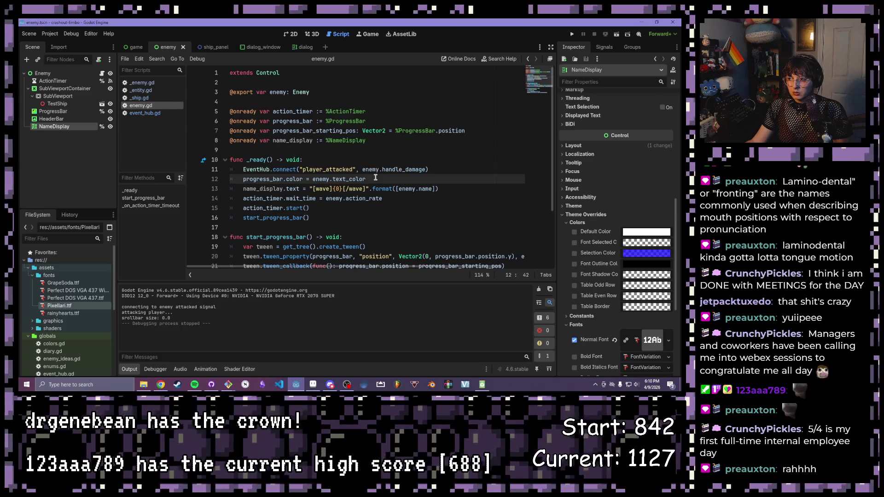
key("Return")
type("name")
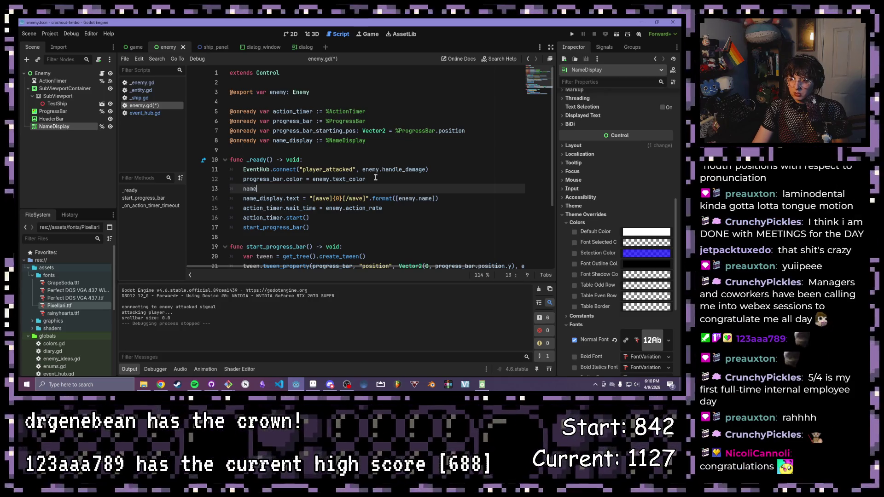
type("_display")
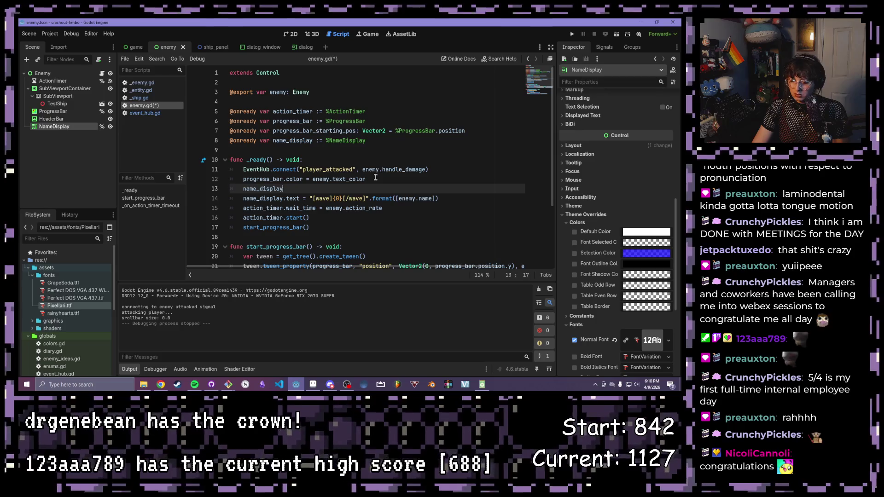
type(".col")
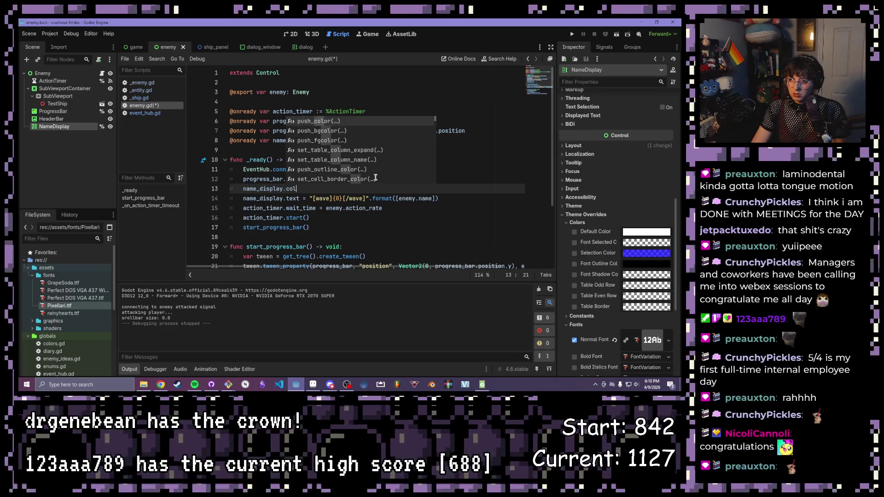
key("BackSpace")
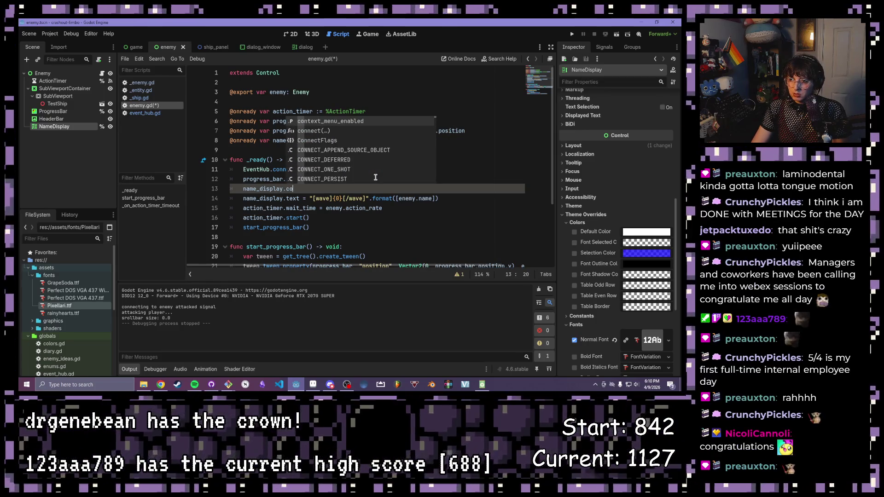
key("BackSpace")
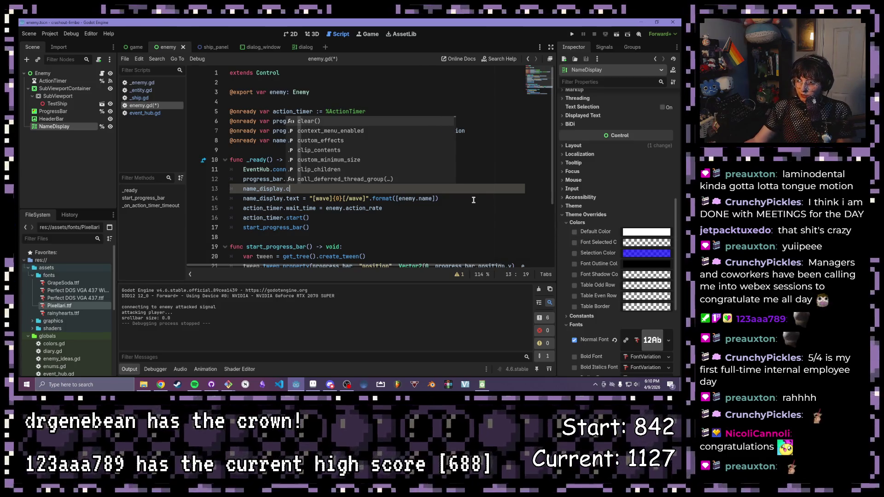
key("BackSpace")
type("def")
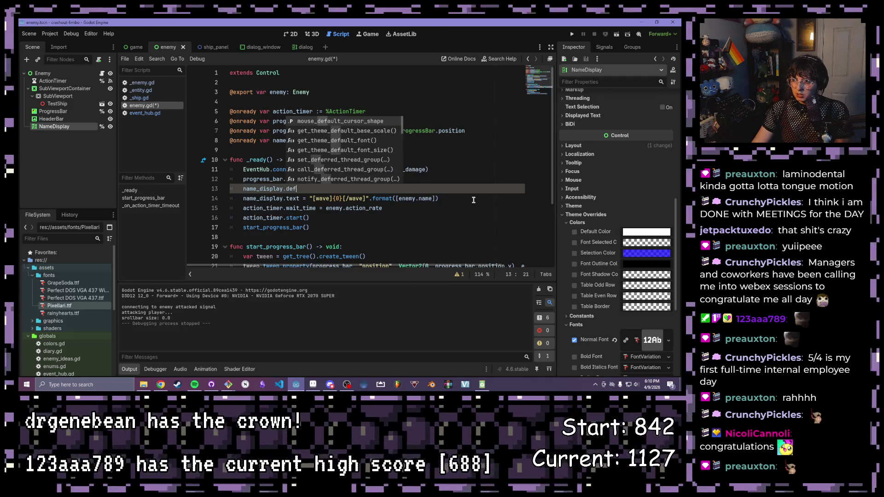
type("a")
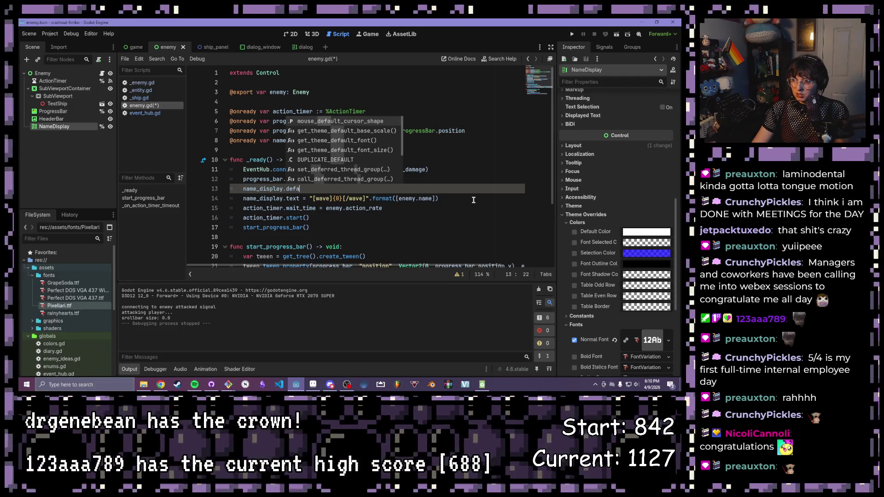
scroll(386, 163, "down", 5)
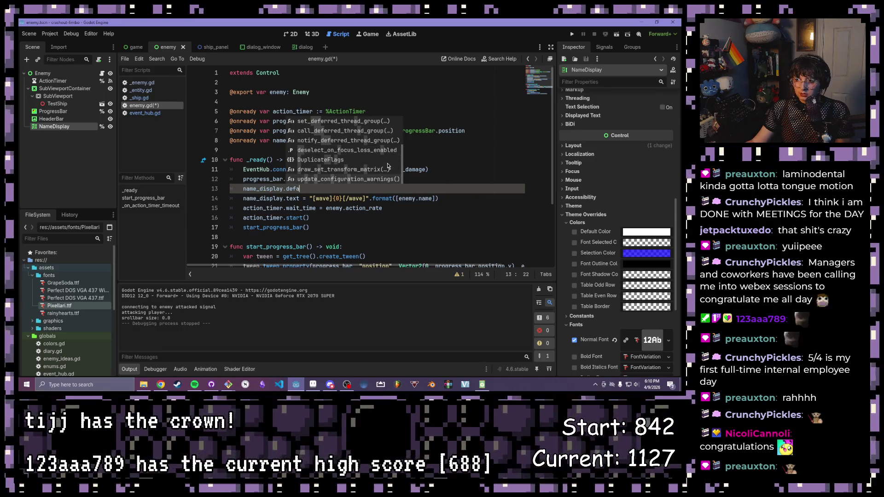
left_click(455, 209)
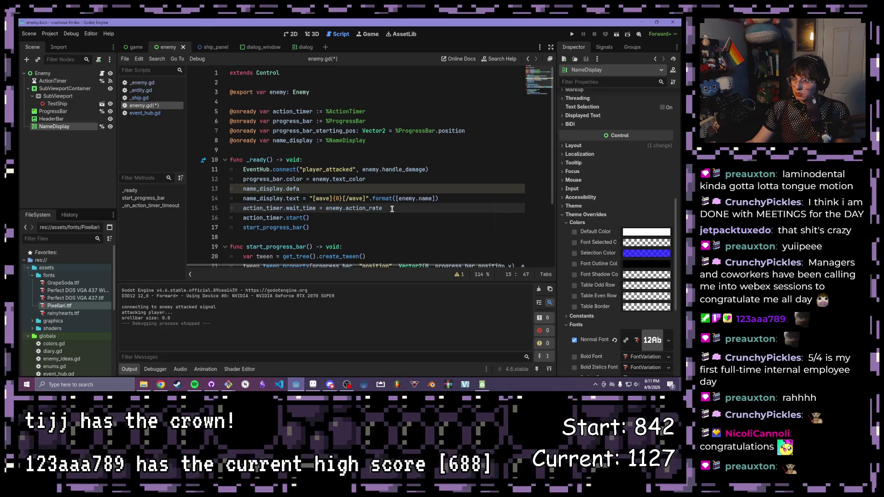
key("shift+Home")
key("shift+Home")
left_click(349, 187)
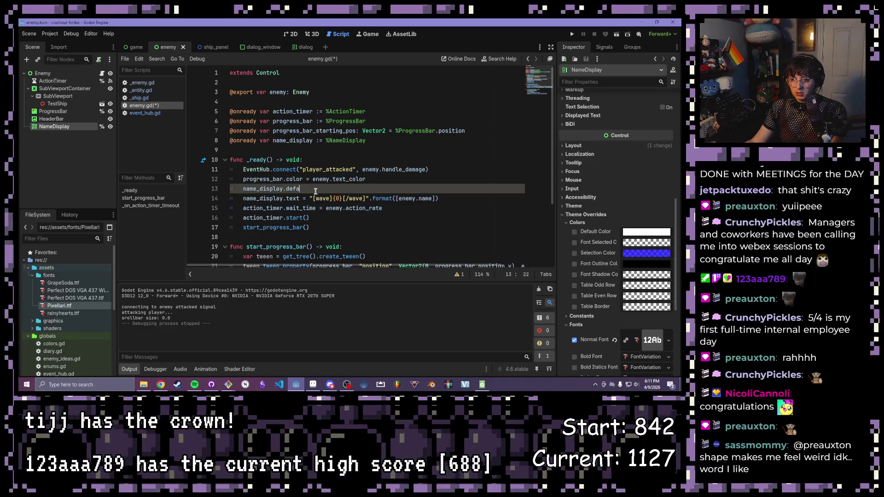
key("shift+Home")
key("shift+Home")
key("BackSpace")
key("BackSpace")
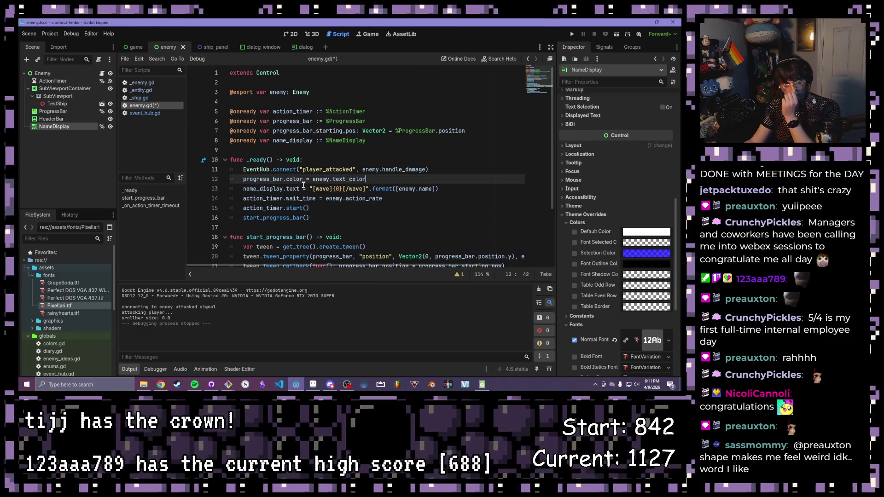
left_click(303, 187)
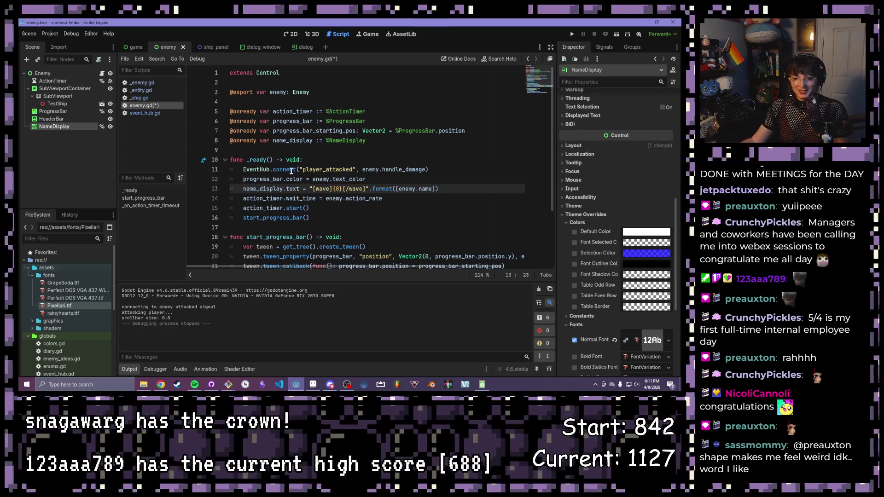
left_click(285, 160)
key("ctrl+s")
key("End")
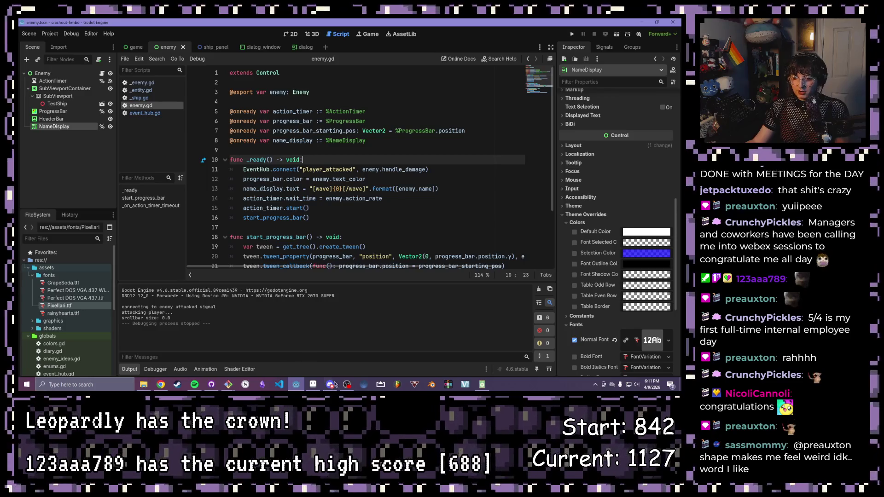
key("alt+Tab")
left_click(38, 51)
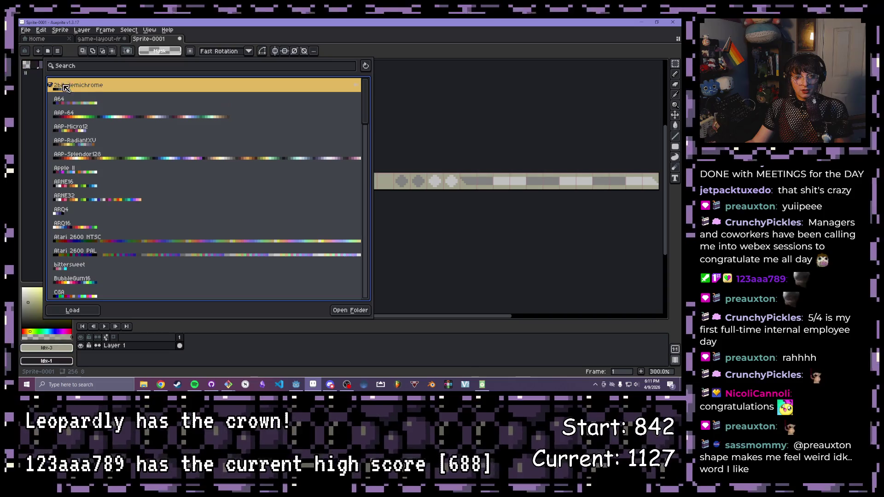
Step: Load the 2bit-demichrome palette in Aseprite and view the foreground colour's hex value
double_click(88, 85)
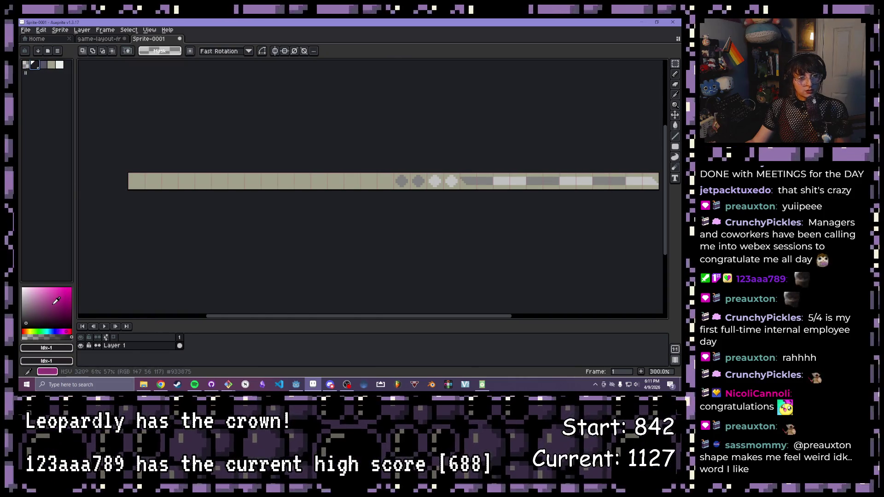
left_click(46, 348)
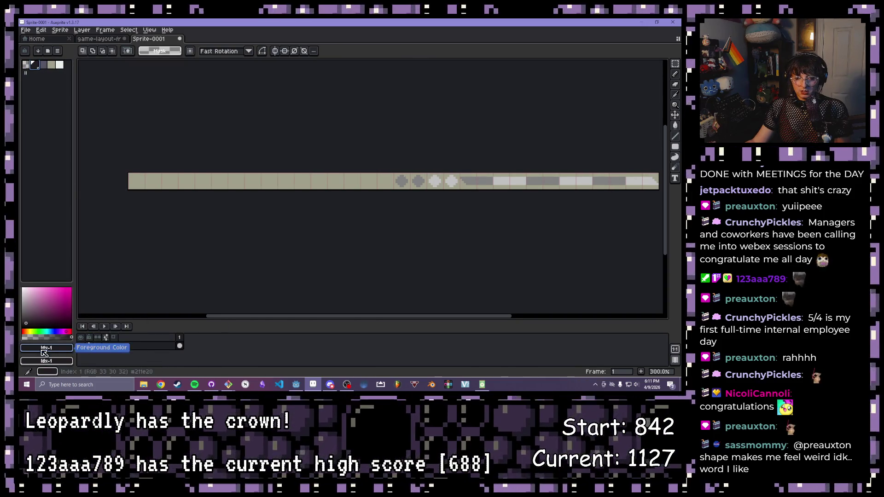
left_click(45, 347)
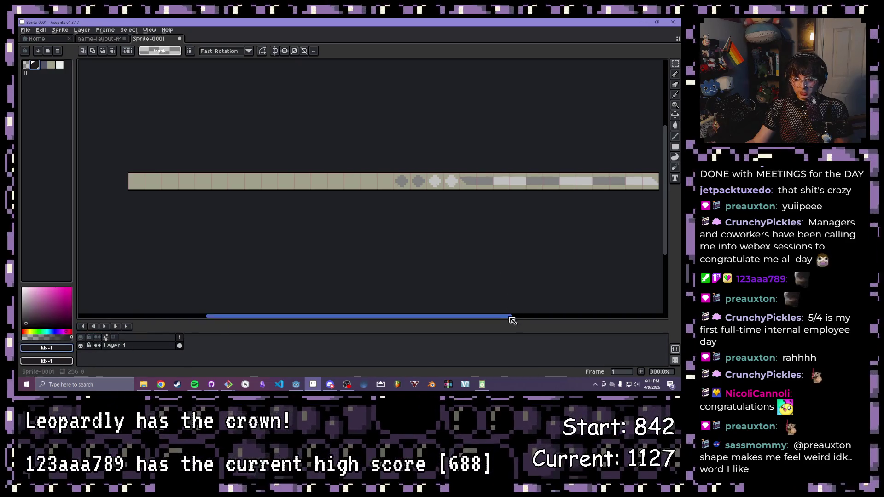
Step: Back in Godot, open the colour picker for NameDisplay's Default Color
mouse_move(330, 384)
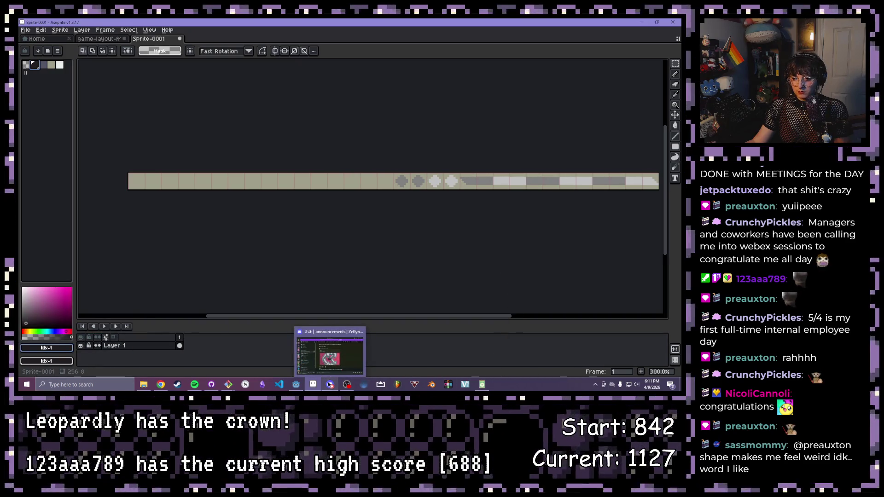
left_click(296, 384)
left_click(643, 231)
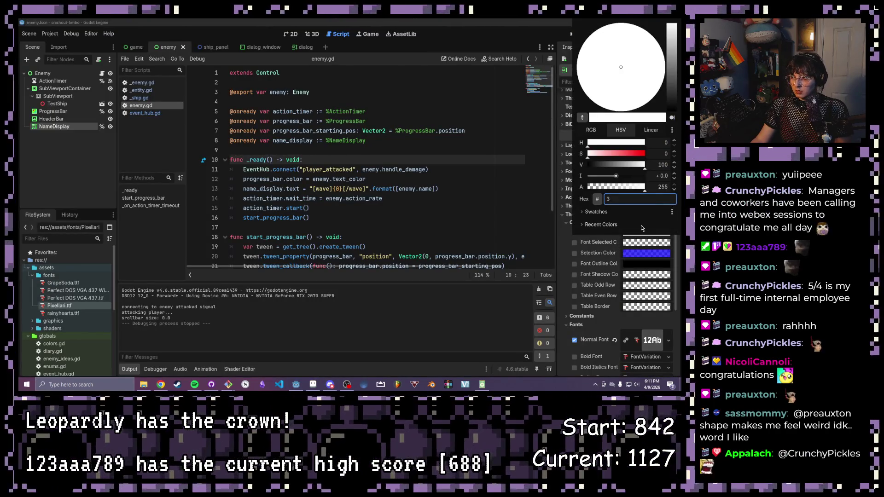
Step: Set NameDisplay's default text colour to a dark value with RGB channels of 33
key("BackSpace")
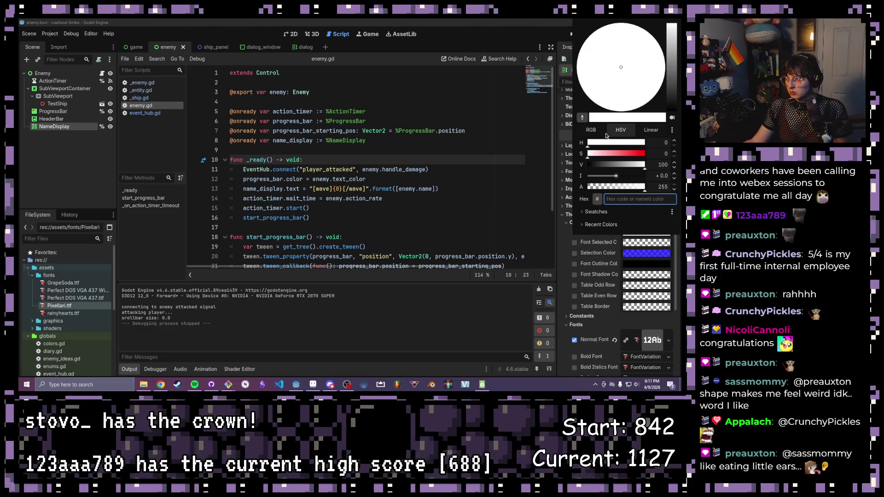
left_click(603, 133)
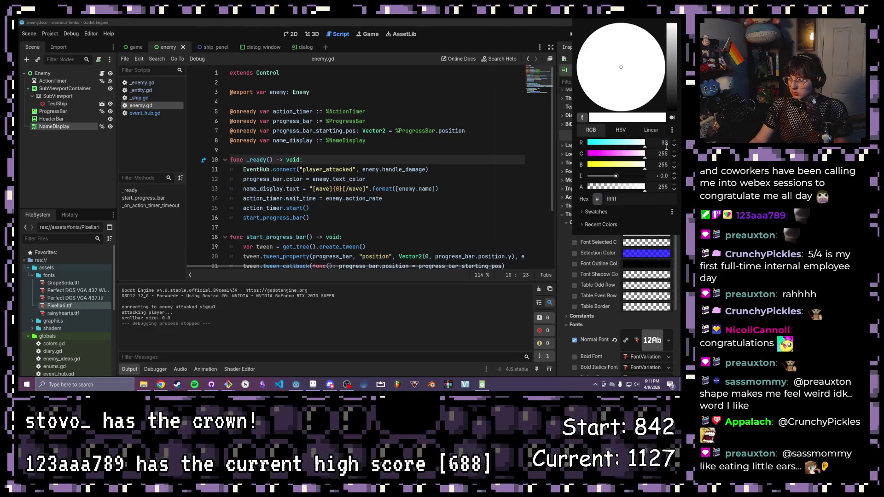
key("Tab")
type("33")
key("Tab")
type("33")
key("Escape")
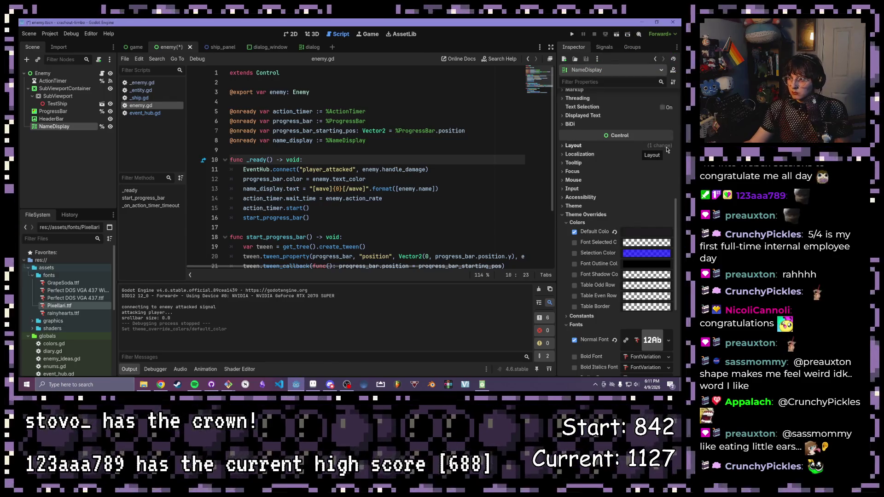
Step: Switch to the 2D view and run the game with F5 to test the dark label
left_click(290, 34)
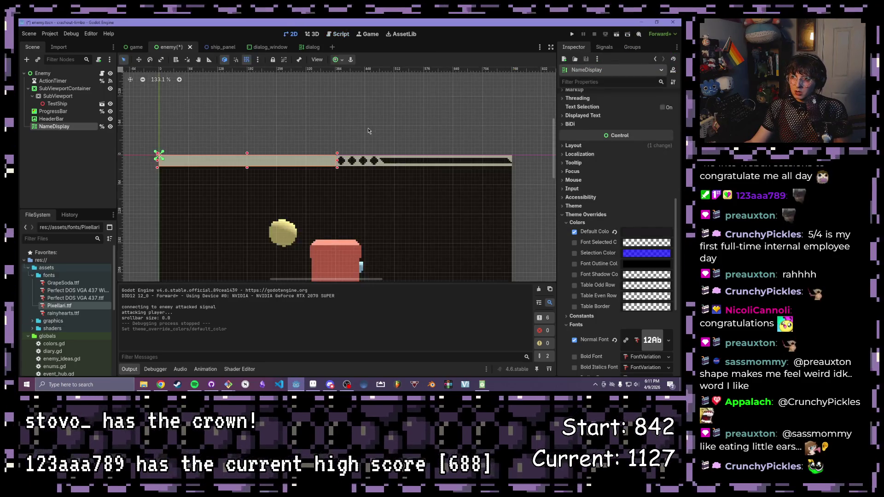
scroll(599, 161, "up", 10)
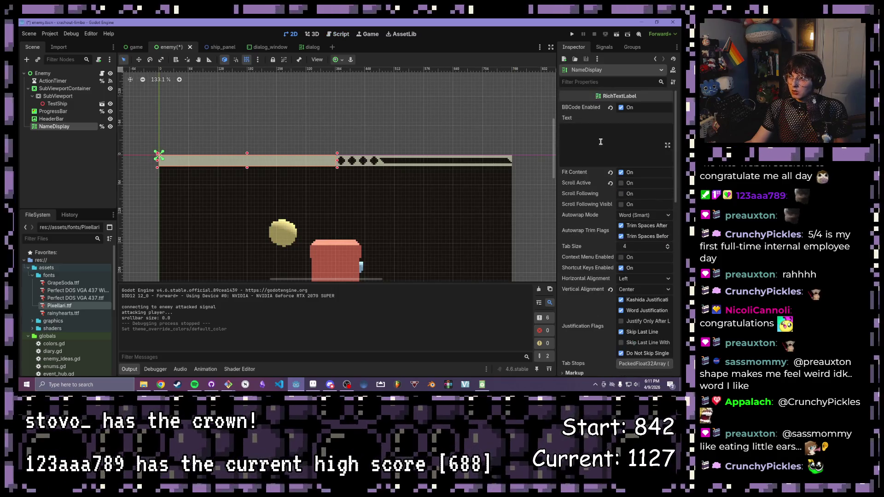
left_click(600, 141)
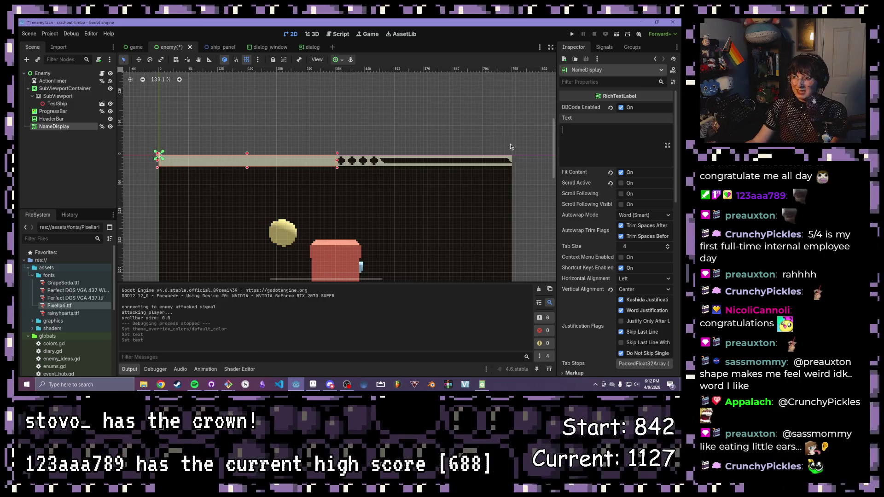
key("F5")
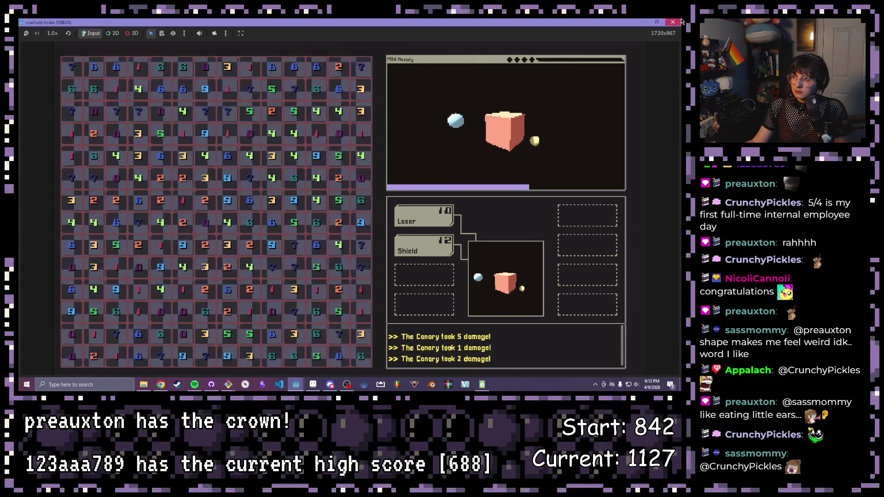
Step: Stop the running game with F8
key("F8")
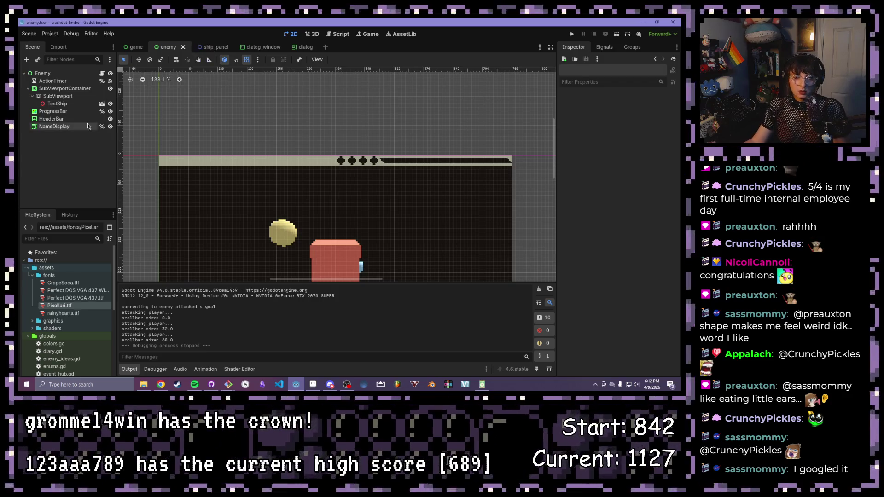
Step: Set the NameDisplay label's Text property to 'Mild Anxiety', correcting typos
left_click(54, 126)
left_click(565, 139)
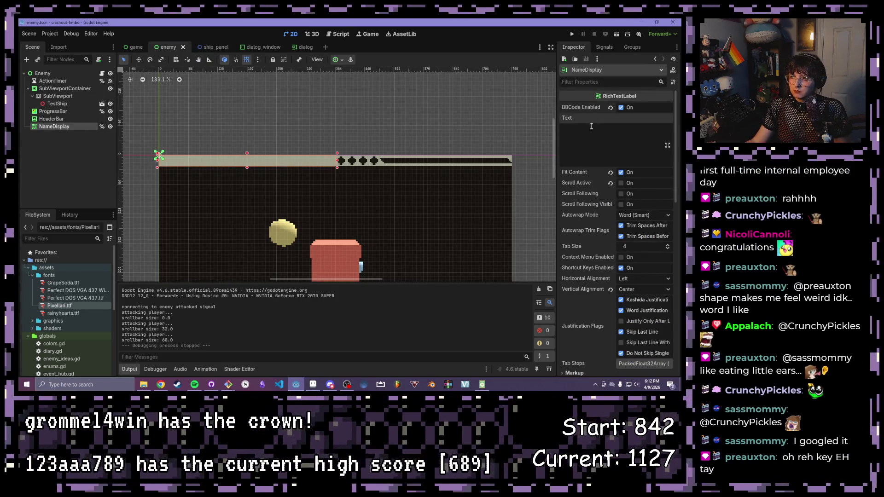
type("Mild Anxir")
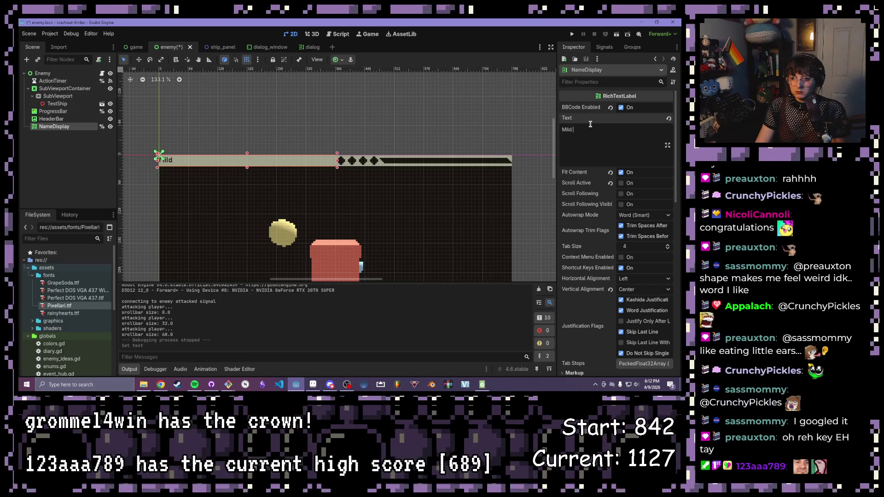
key("BackSpace")
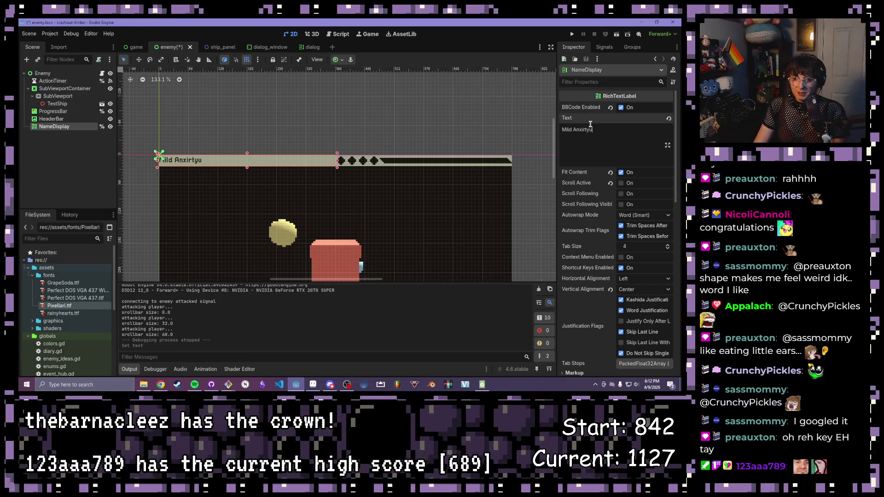
type("e")
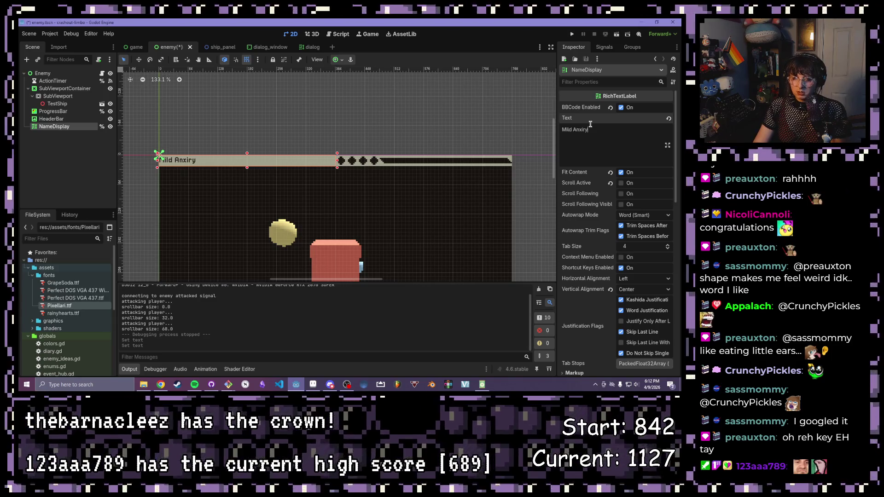
key("BackSpace")
type("t")
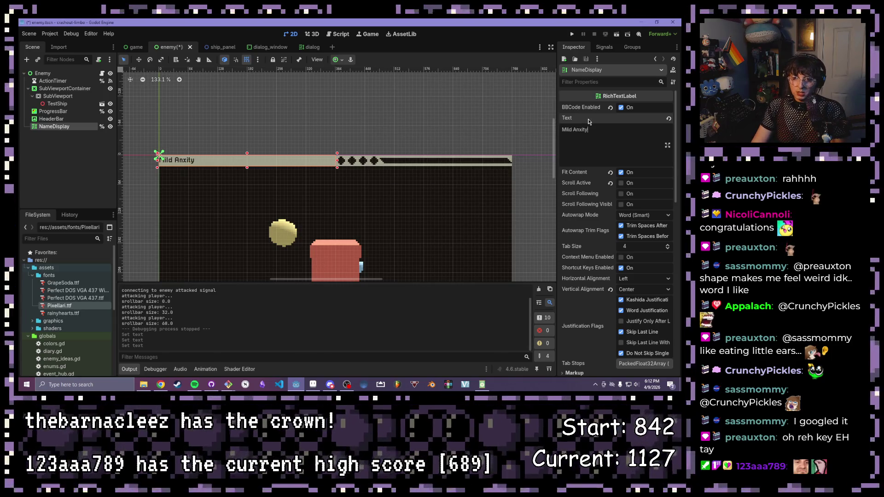
type("ey")
key("BackSpace")
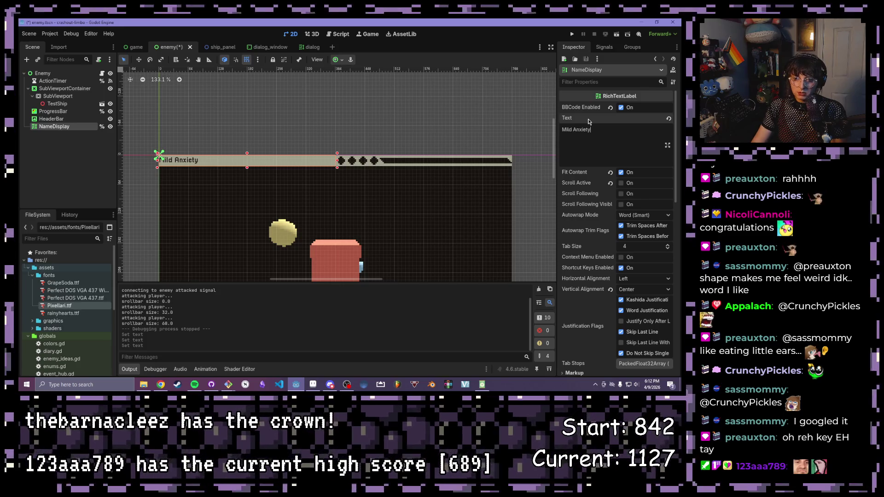
type("ty")
scroll(666, 288, "down", 5)
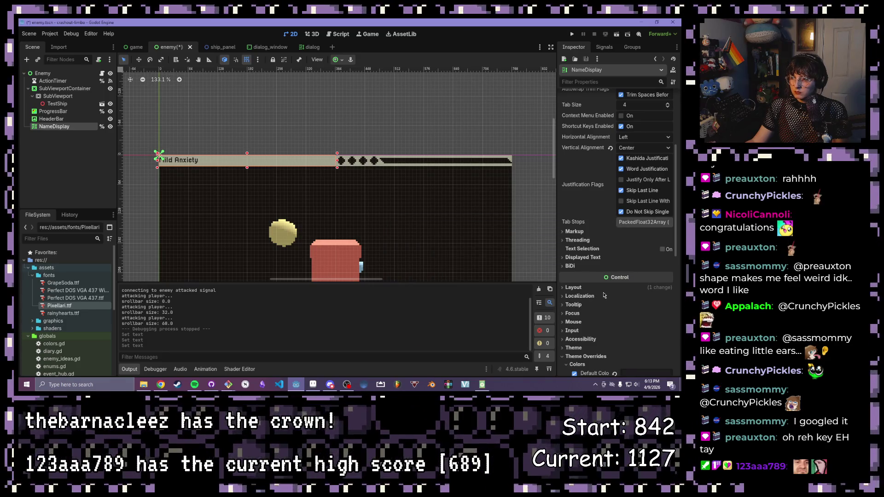
scroll(604, 295, "down", 1)
scroll(140, 144, "up", 2)
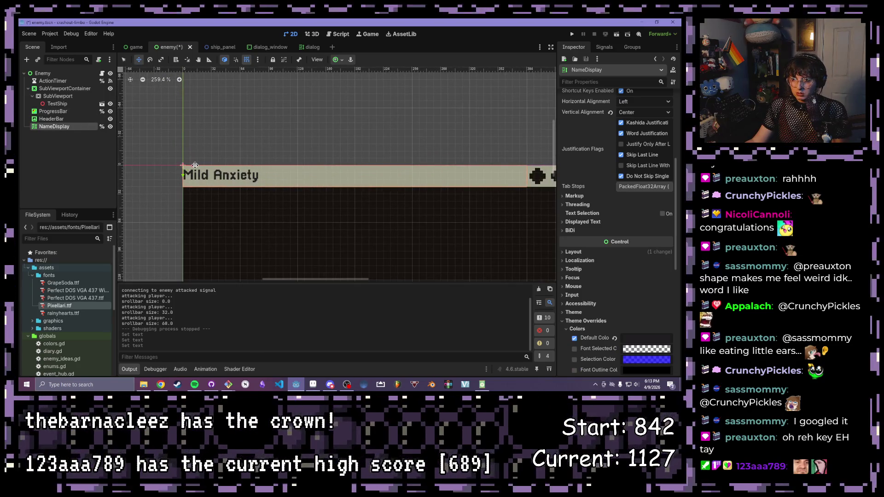
Step: Nudge the NameDisplay label 8 px right to position (8,0)
left_click_drag(192, 166, 200, 166)
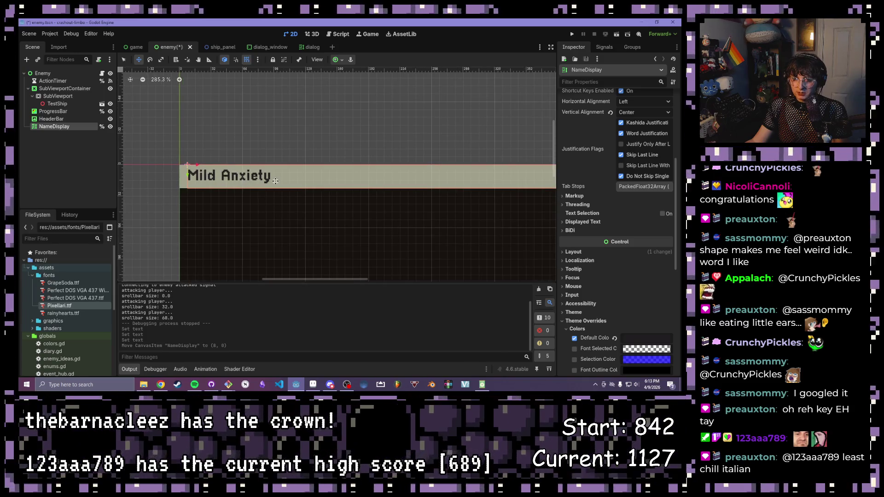
scroll(226, 175, "down", 2)
mouse_move(398, 211)
left_mouse_down()
mouse_move(284, 200)
mouse_move(277, 192)
left_mouse_up()
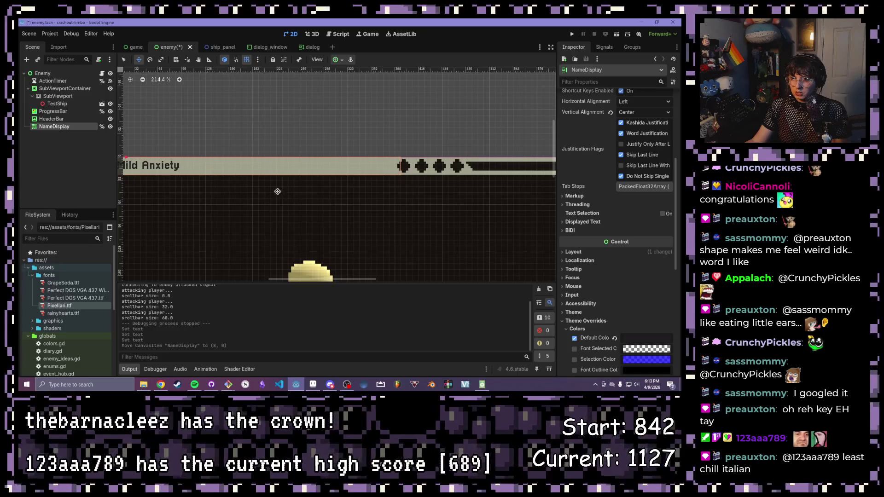
Step: Override NameDisplay's Normal Font Size to 24 px, then test-run the game with F5 and close it
mouse_move(652, 242)
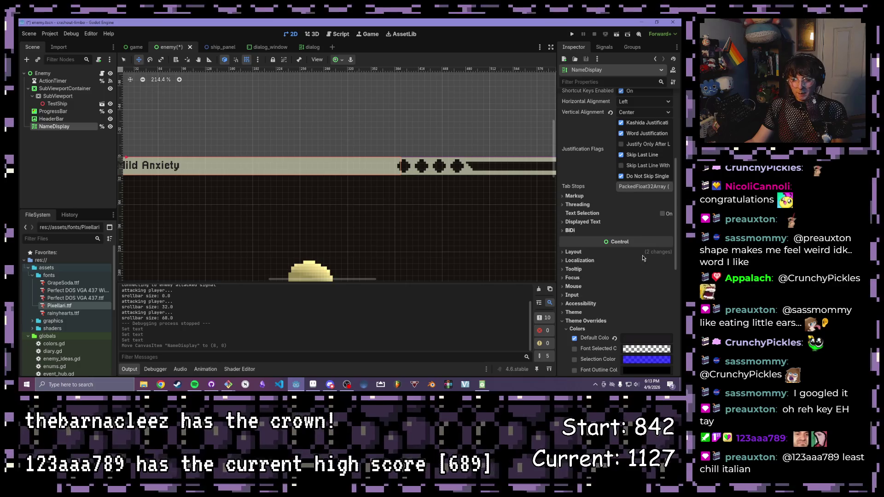
scroll(643, 258, "down", 5)
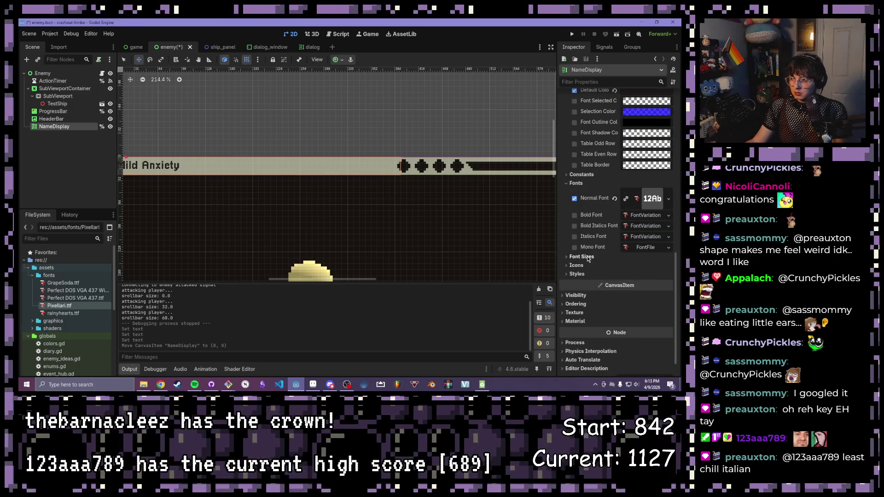
left_click(582, 257)
left_click(667, 266)
left_click(667, 266)
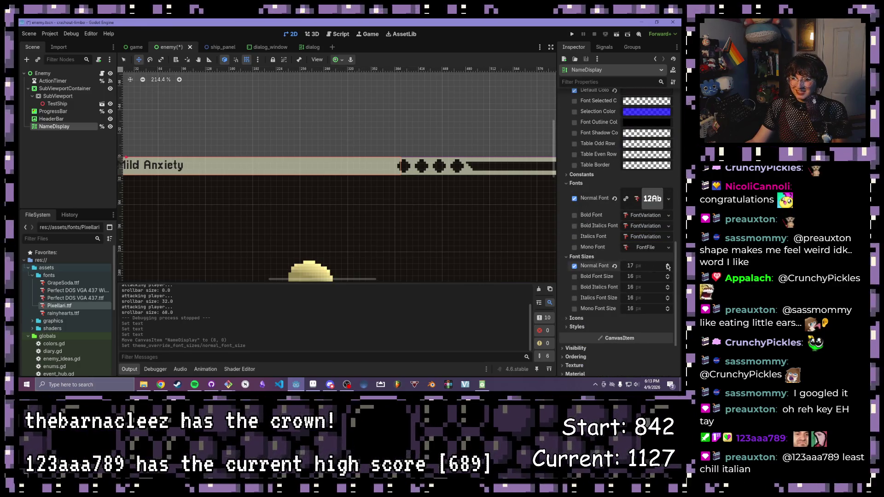
left_click(668, 266)
left_click(667, 266)
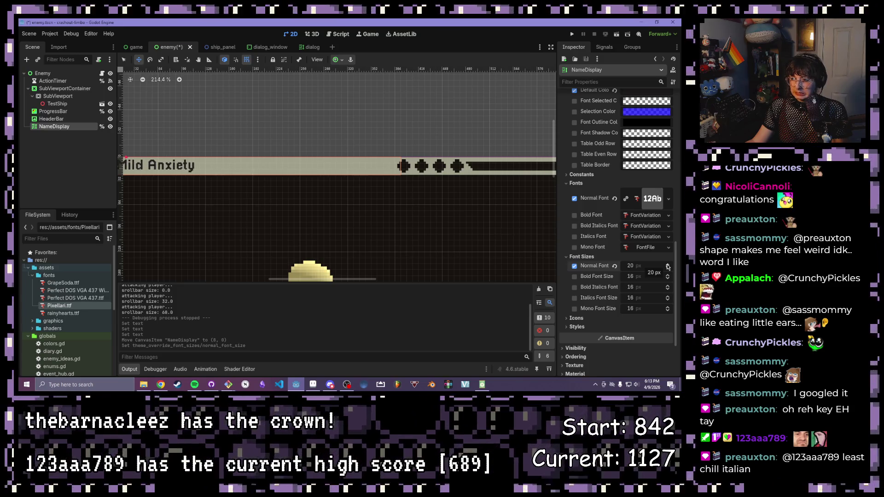
left_click(668, 266)
left_click(668, 266)
left_click(668, 266)
left_click(667, 266)
scroll(276, 193, "down", 5)
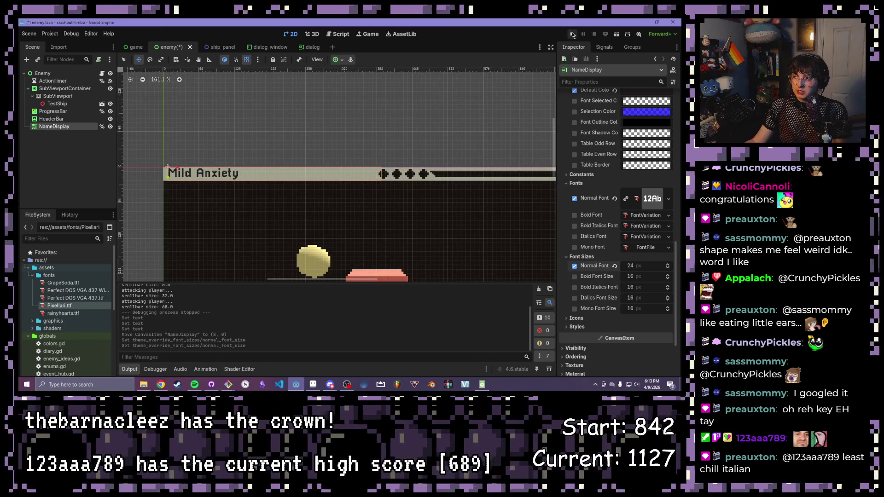
key("F5")
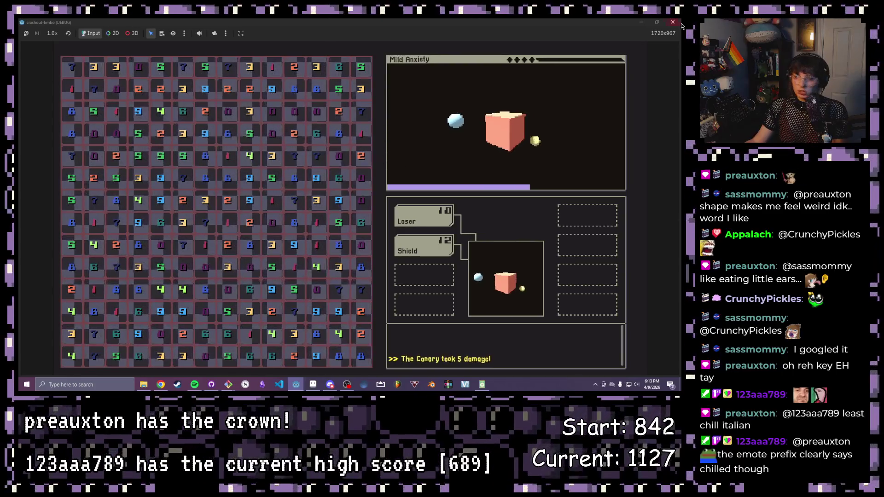
key("F8")
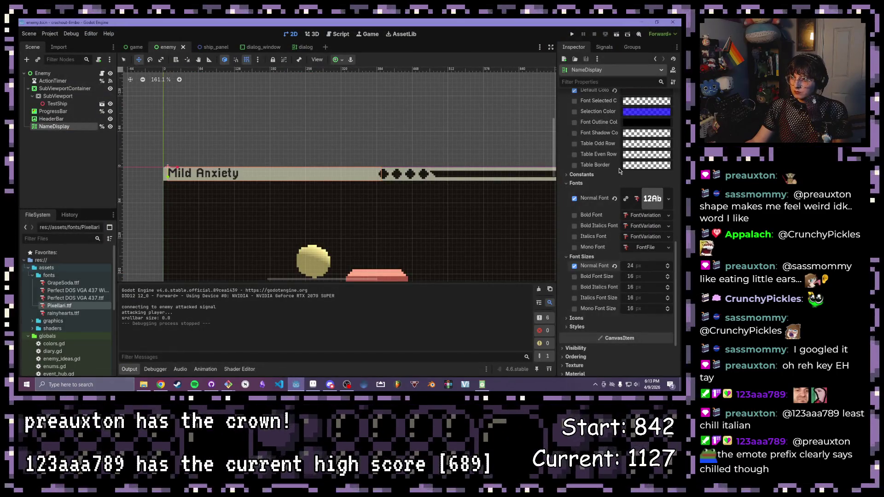
Step: Lower NameDisplay's Normal Font Size override to 20 px and relaunch the game
scroll(617, 277, "down", 4)
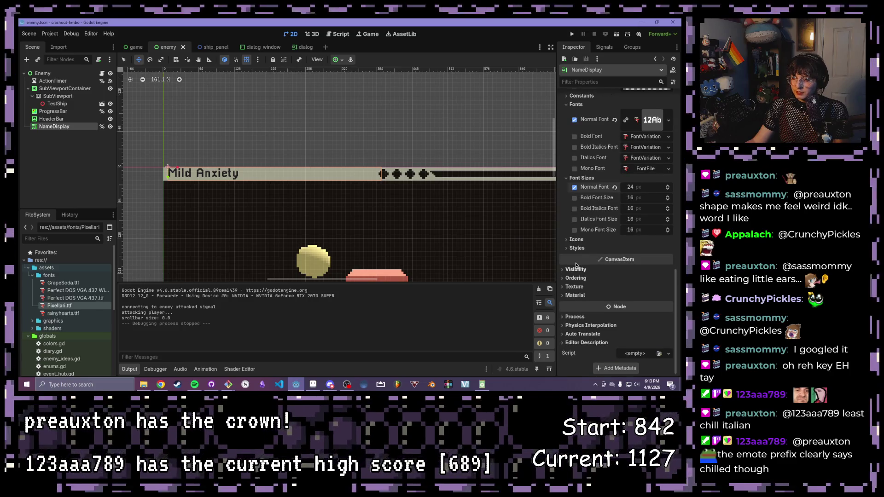
scroll(585, 256, "up", 5)
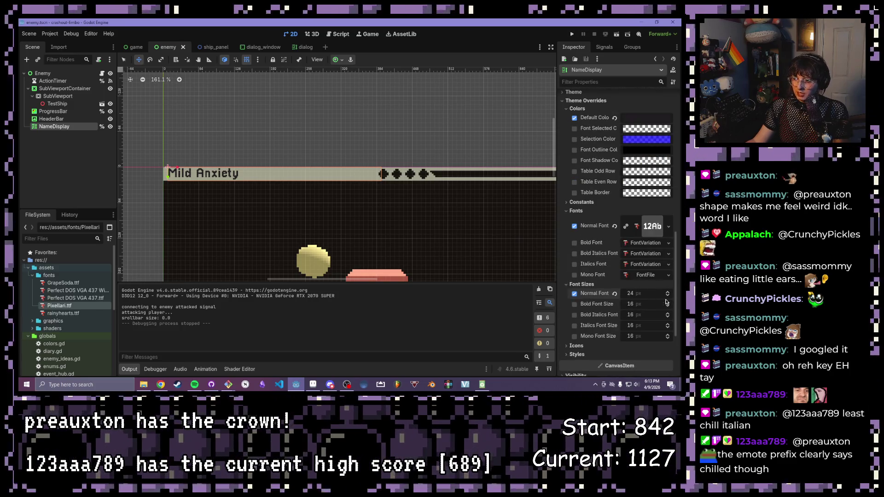
left_click(668, 295)
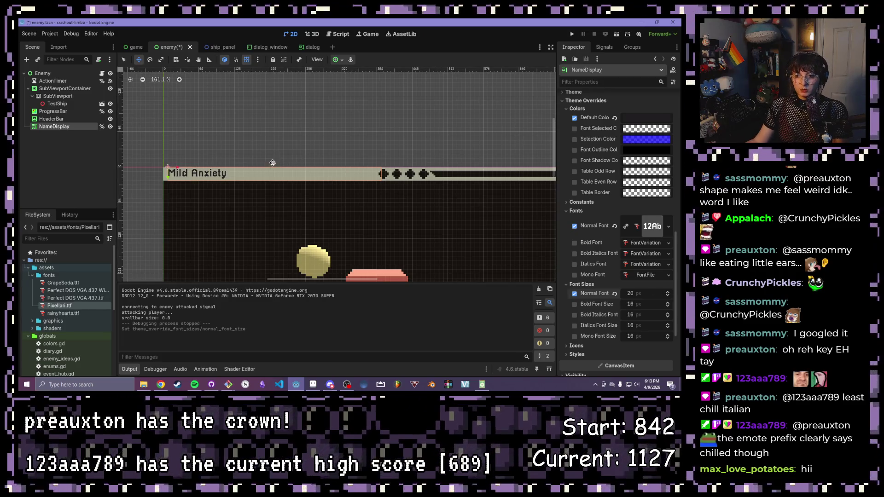
left_click(571, 35)
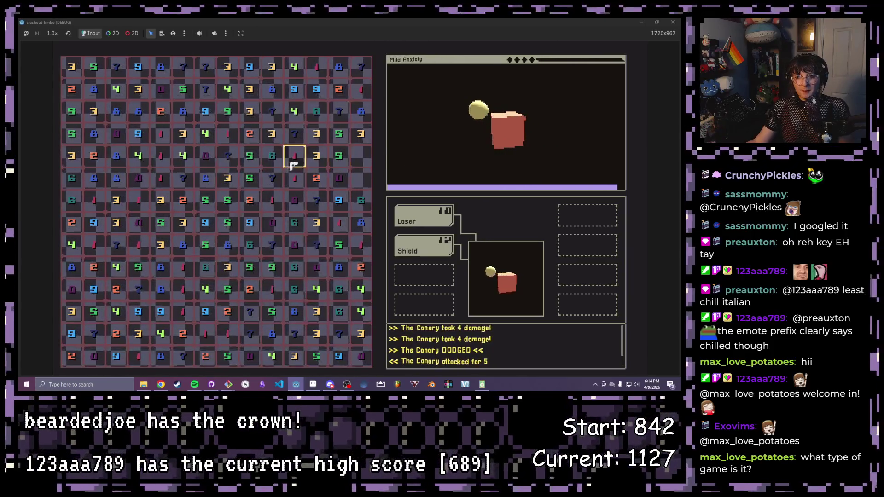
Step: Clear the stacked 5 cells to damage Mild Anxiety, then drag-select a row of six cells
left_click(253, 159)
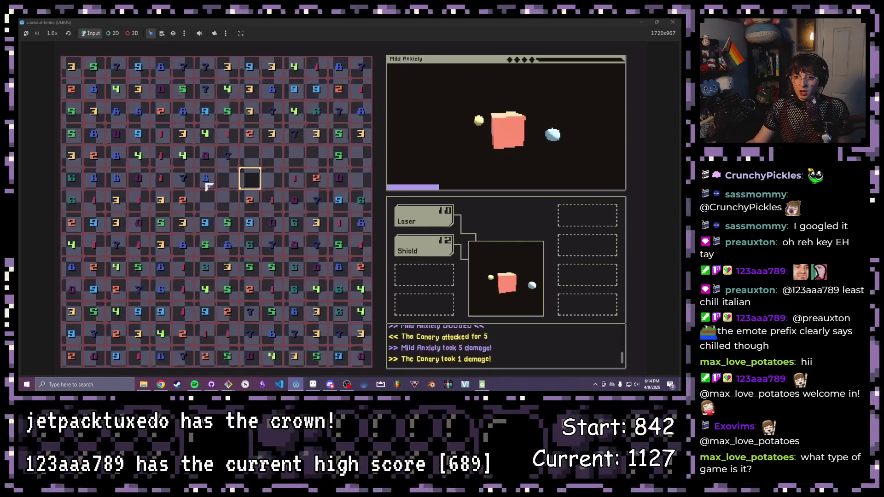
left_click_drag(206, 184, 325, 185)
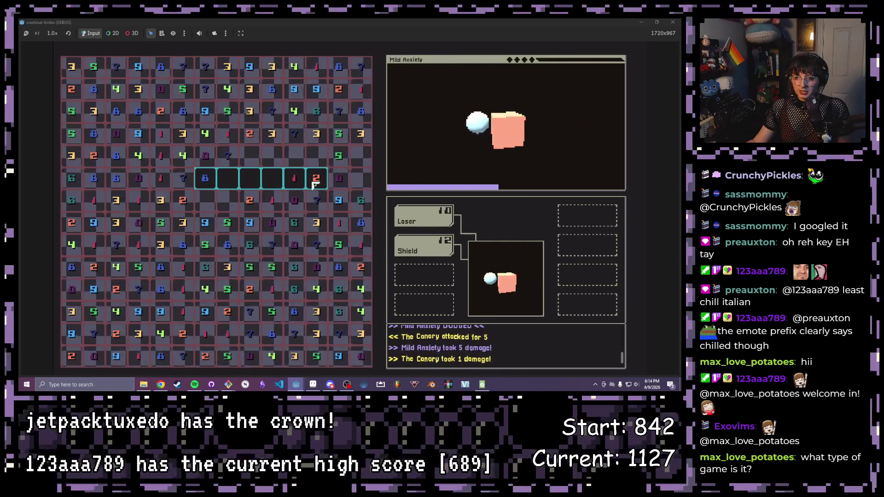